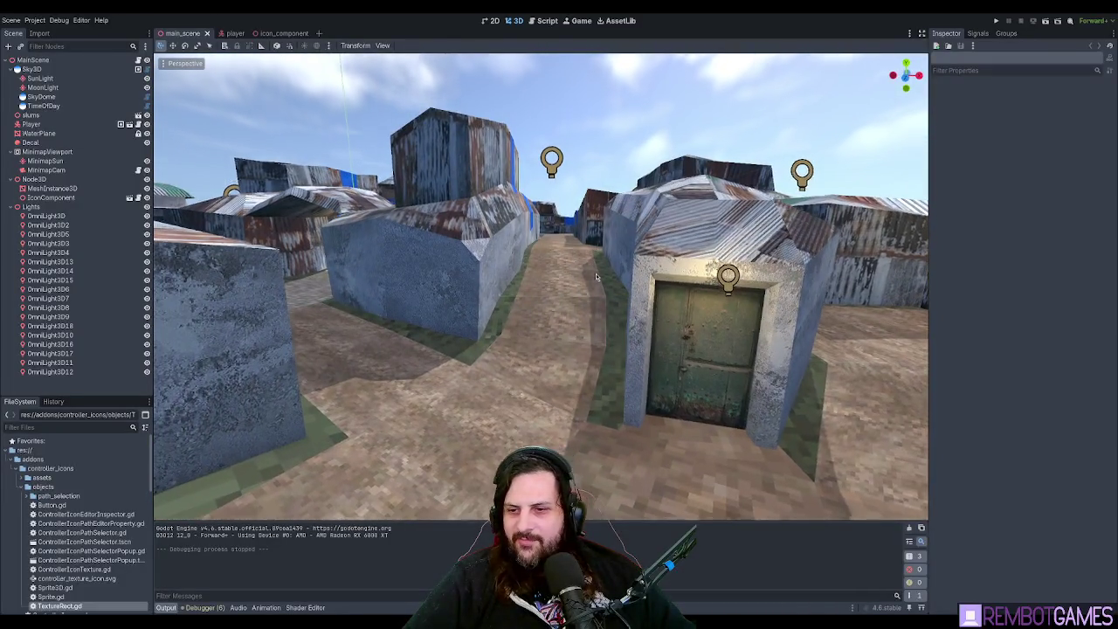
Collapse the Lights group and select MainScene as the parent for new nodes.
click(12, 207)
click(32, 60)
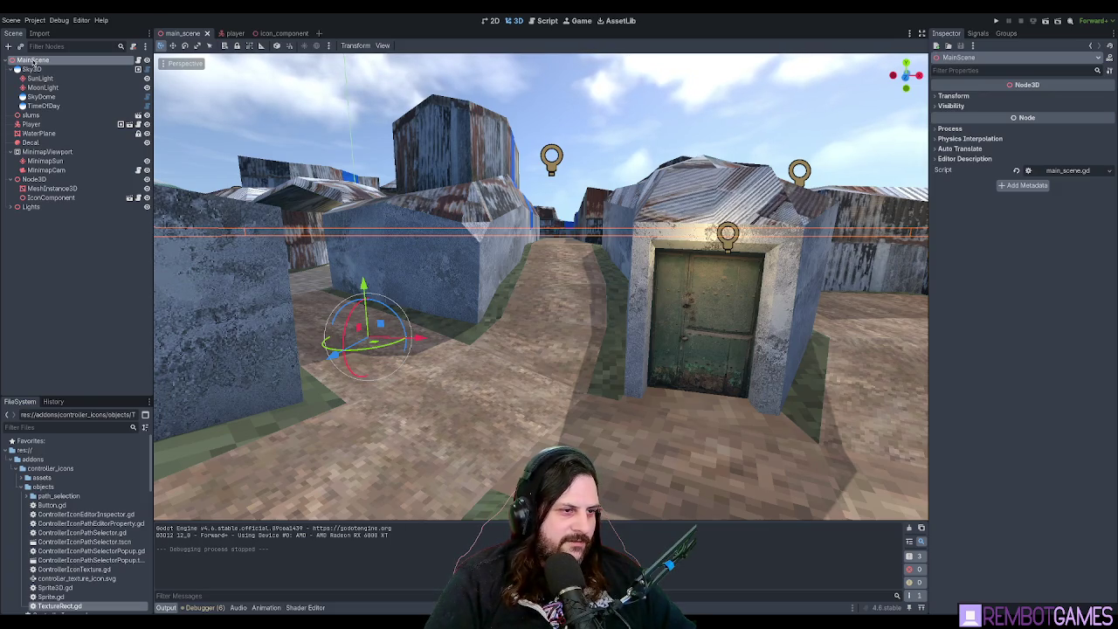
Add an Area3D under MainScene with a CollisionShape3D child using a New BoxShape3D.
key(ctrl+v)
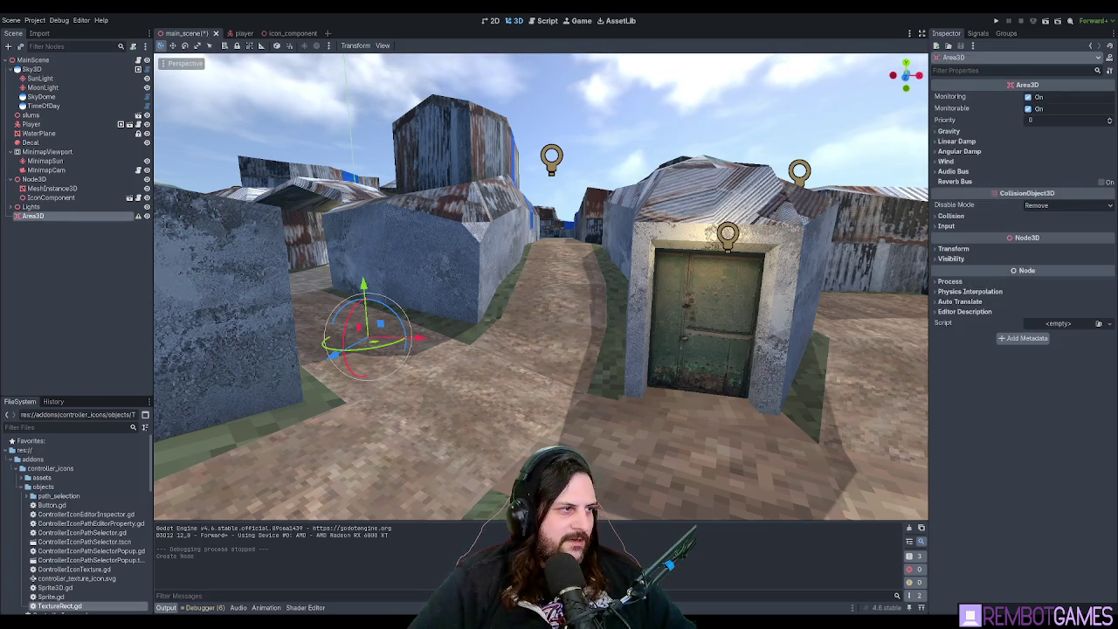
click(71, 276)
click(42, 216)
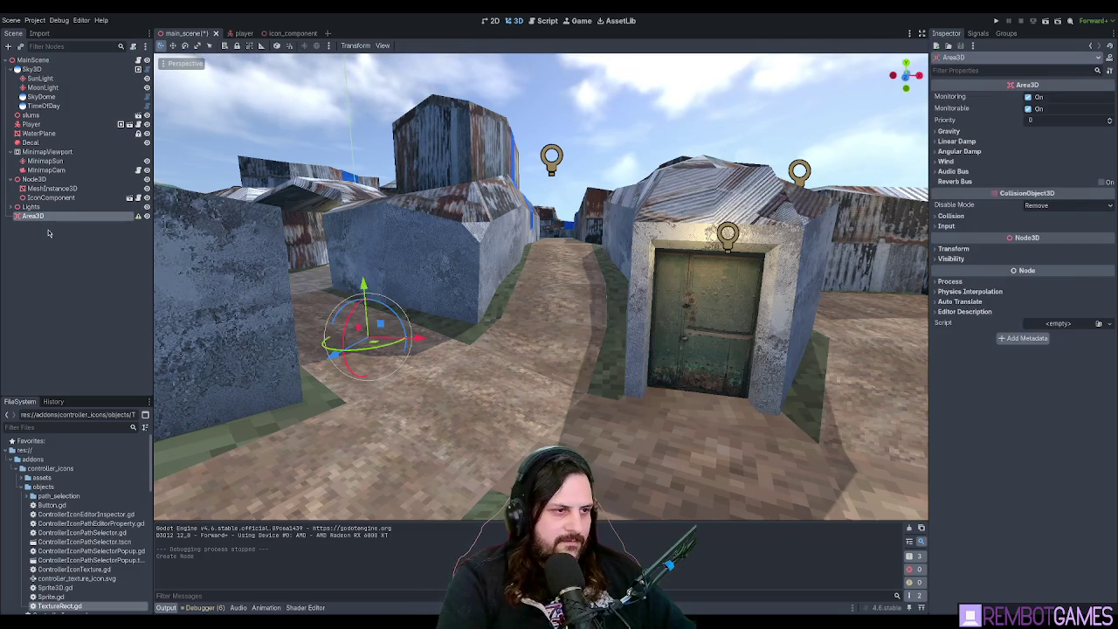
key(ctrl+v)
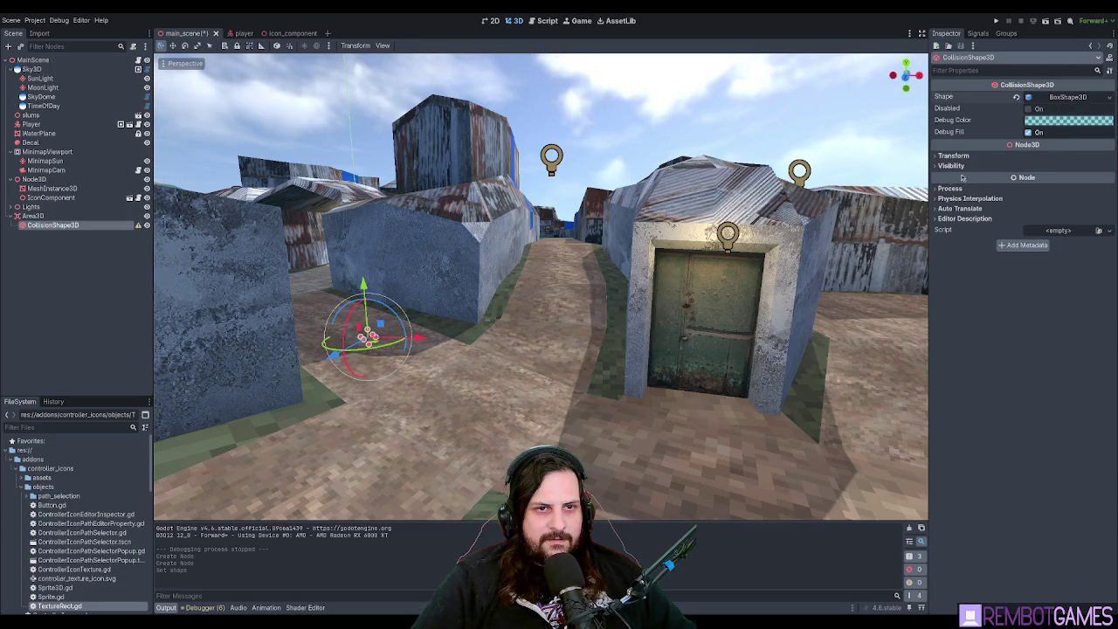
click(70, 217)
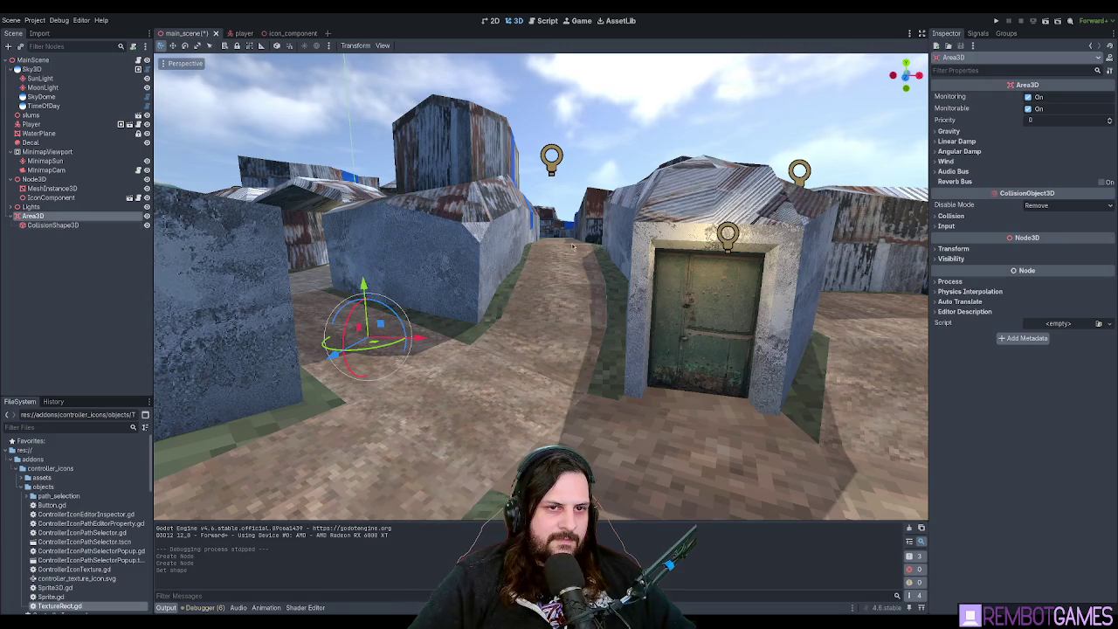
click(952, 216)
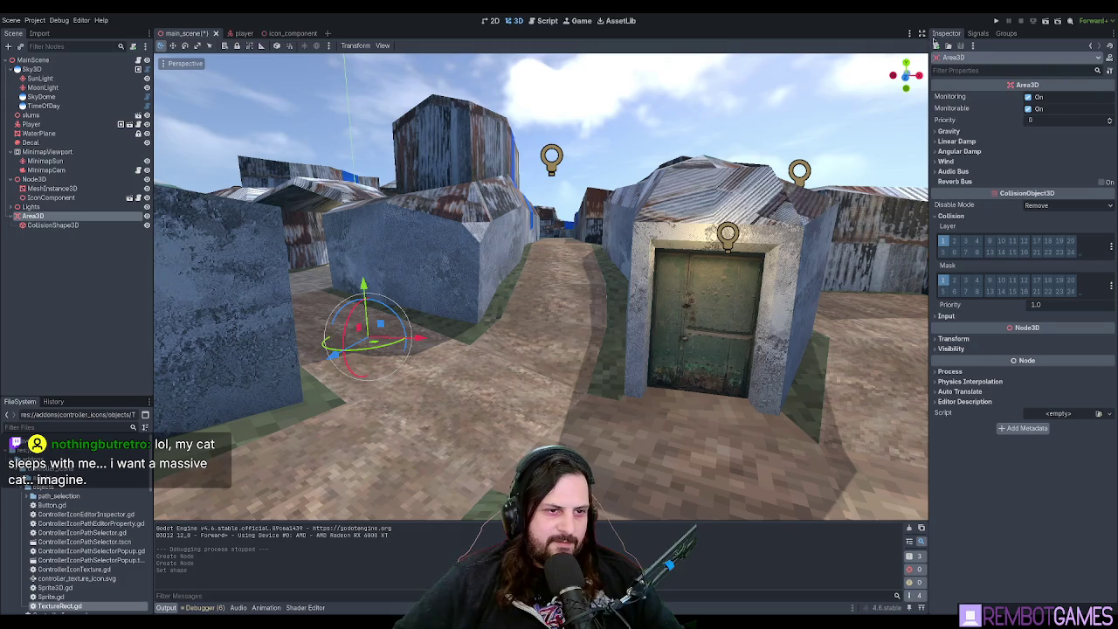
scroll(562, 160, down, 10)
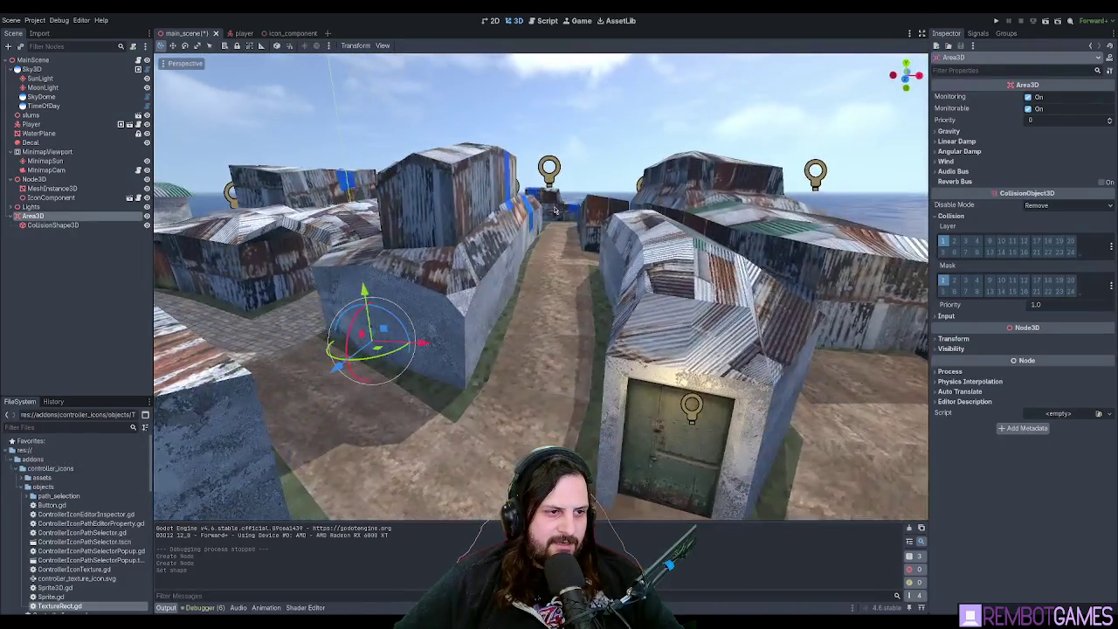
Fly the view over the rooftops and around the shed cluster, then frame the Area3D.
mouse_move(548, 212)
mouse_down()
mouse_move(188, 221)
mouse_move(748, 244)
mouse_move(730, 222)
mouse_move(594, 221)
mouse_move(489, 220)
mouse_move(456, 240)
mouse_up()
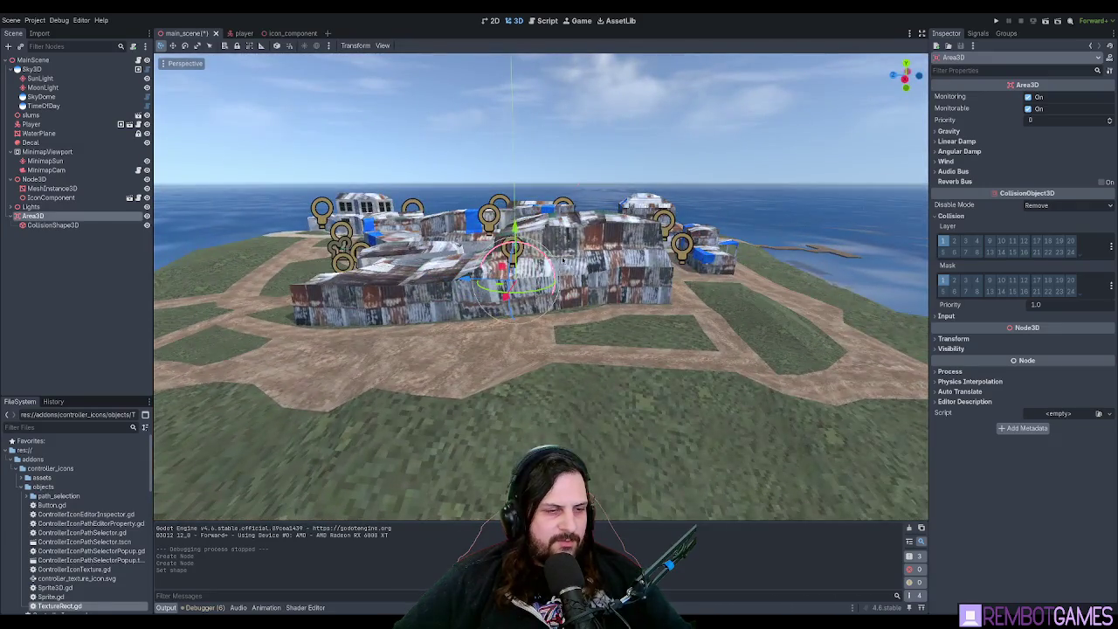
scroll(563, 261, up, 10)
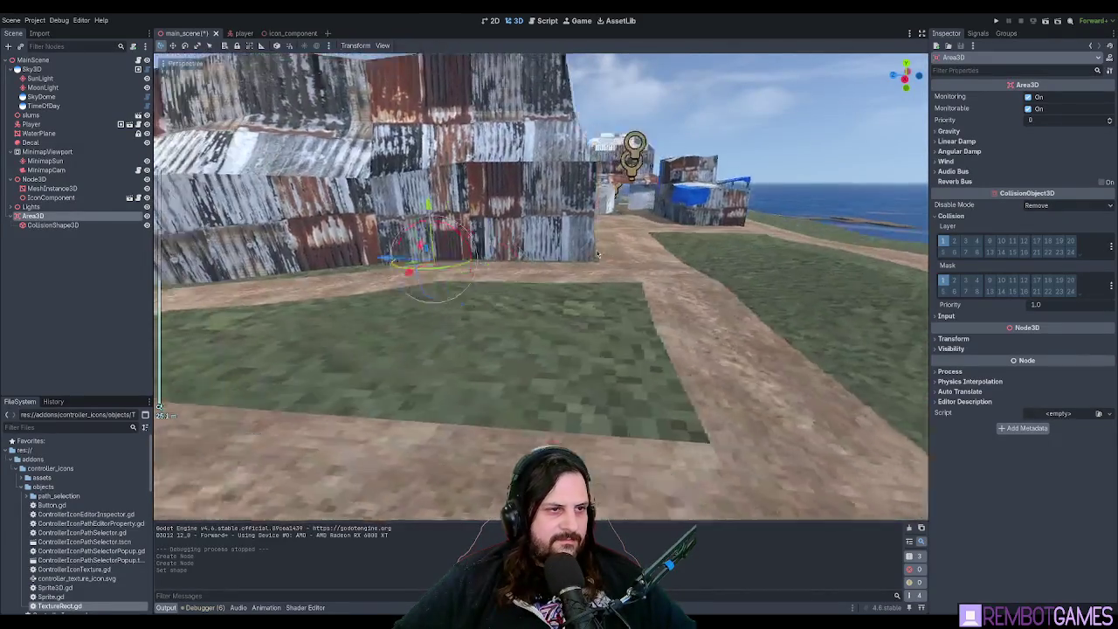
mouse_move(598, 254)
mouse_down()
mouse_move(175, 261)
mouse_move(332, 264)
mouse_up()
scroll(520, 257, down, 3)
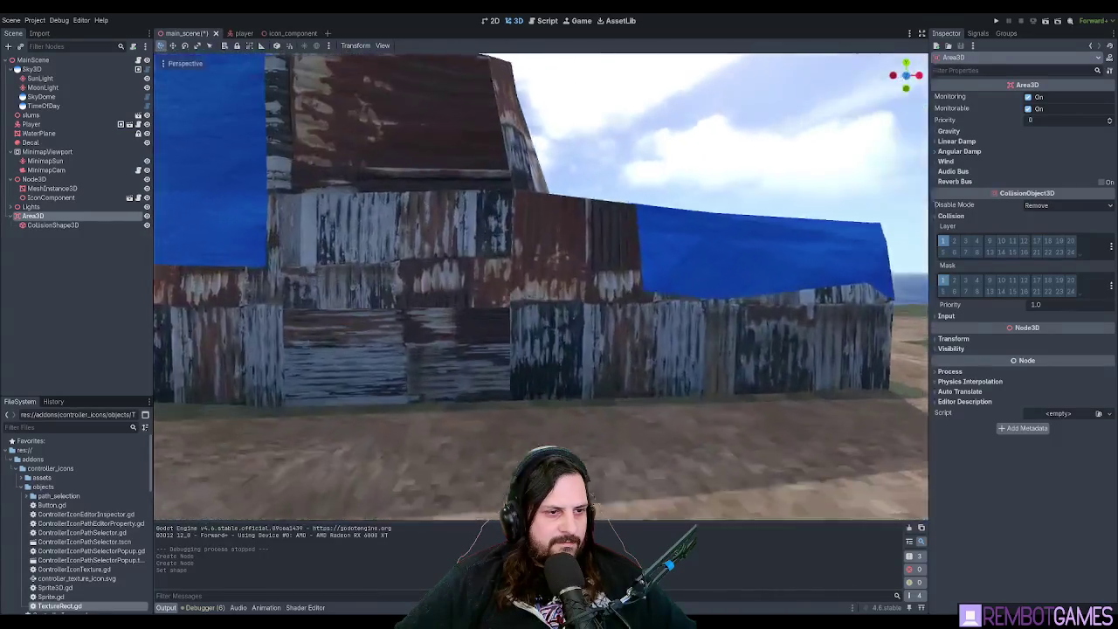
key(w)
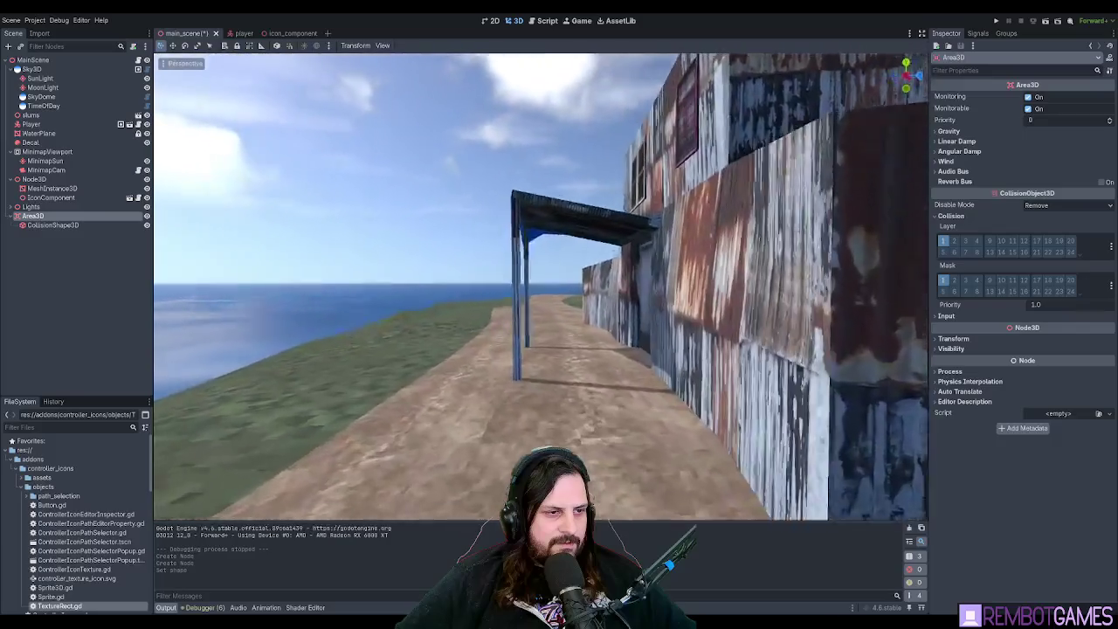
key(s)
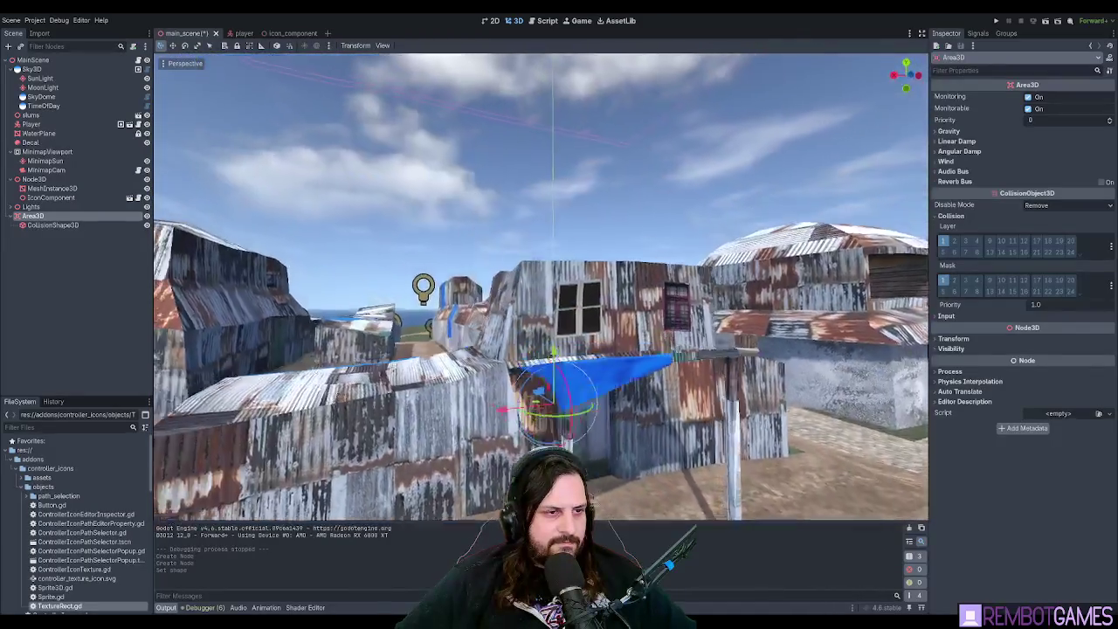
key(s)
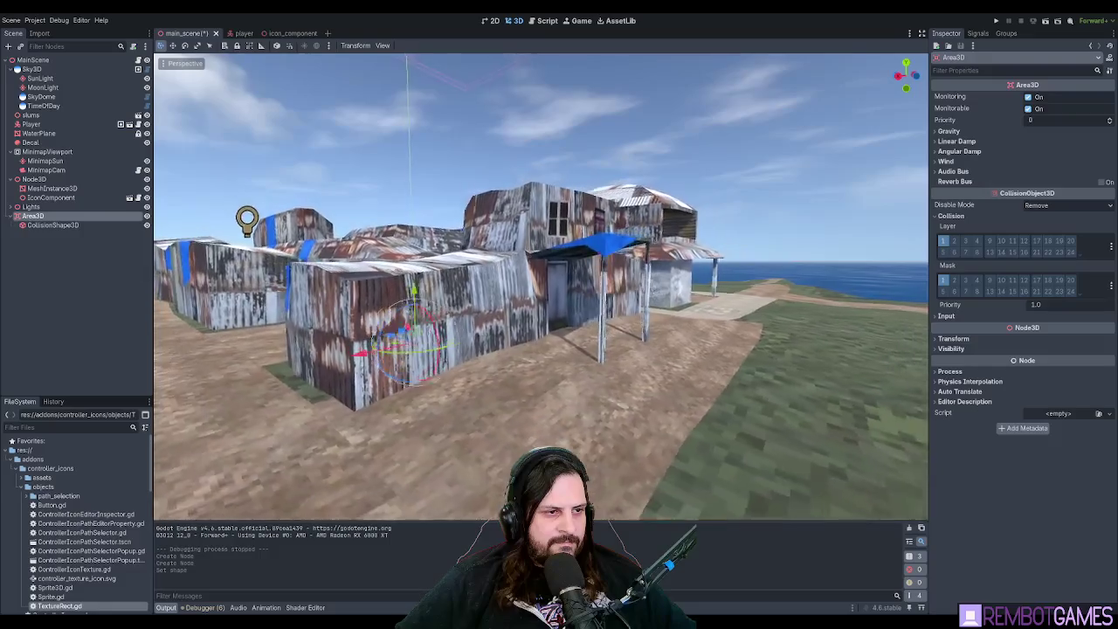
key(a)
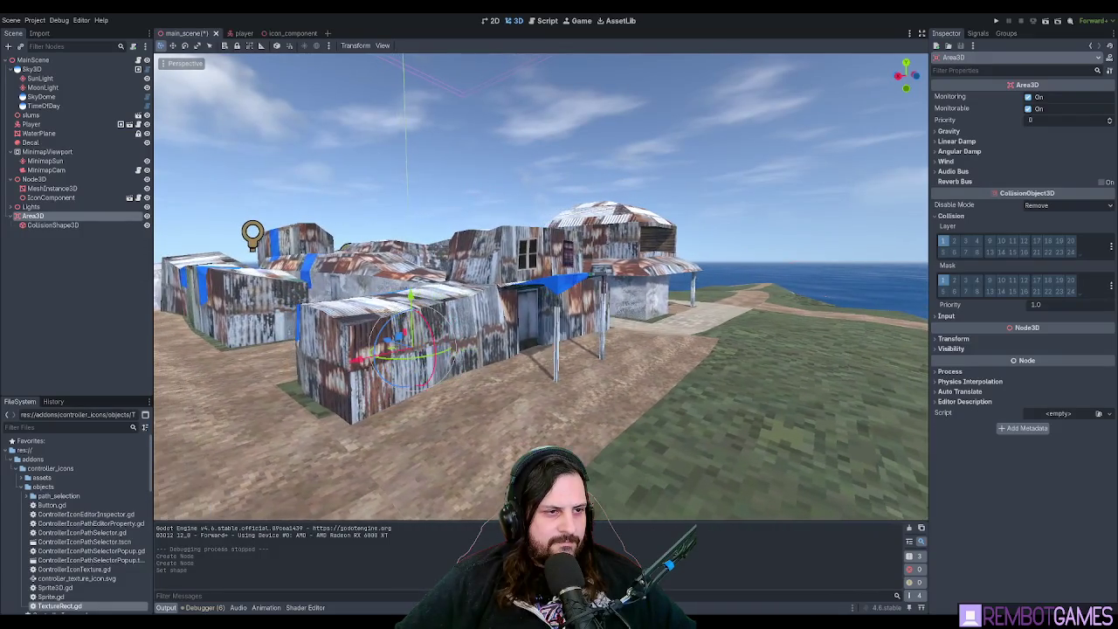
key(a)
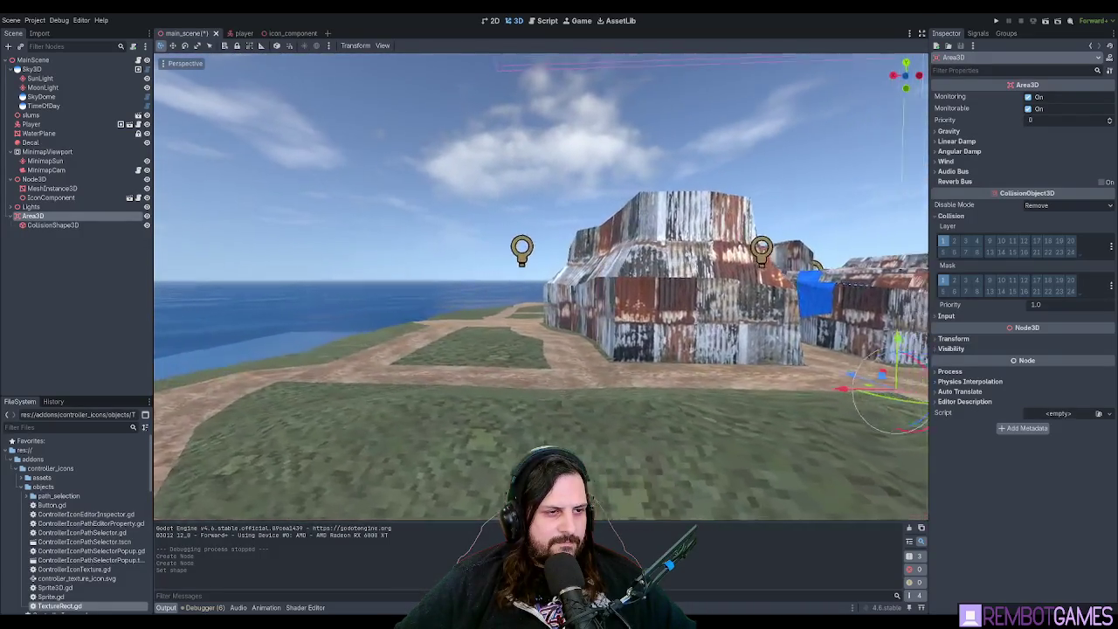
key(a)
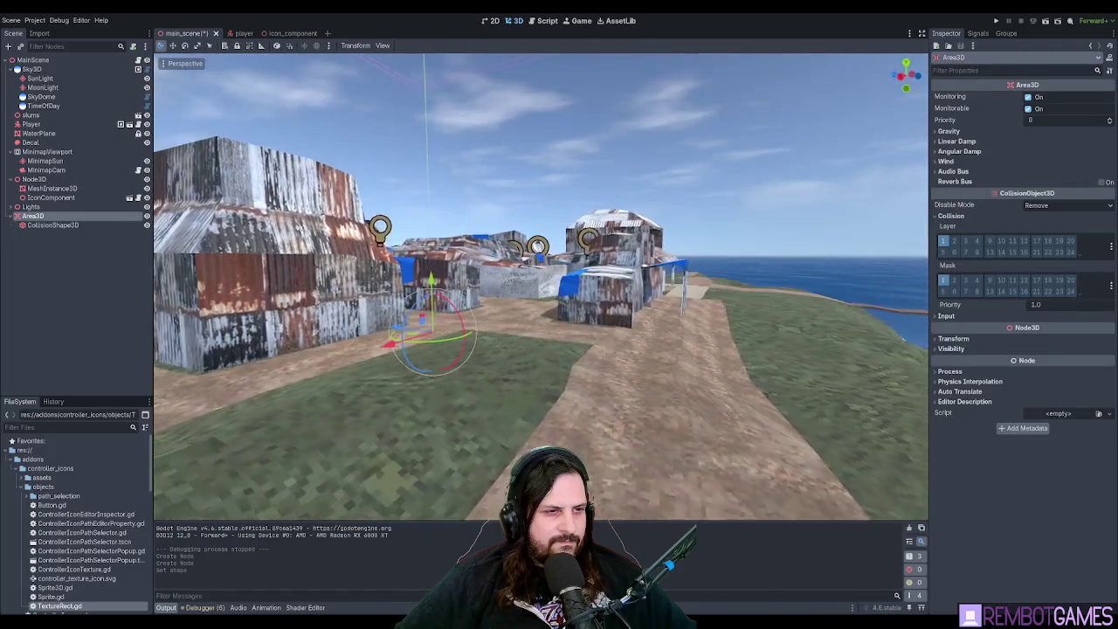
key(a)
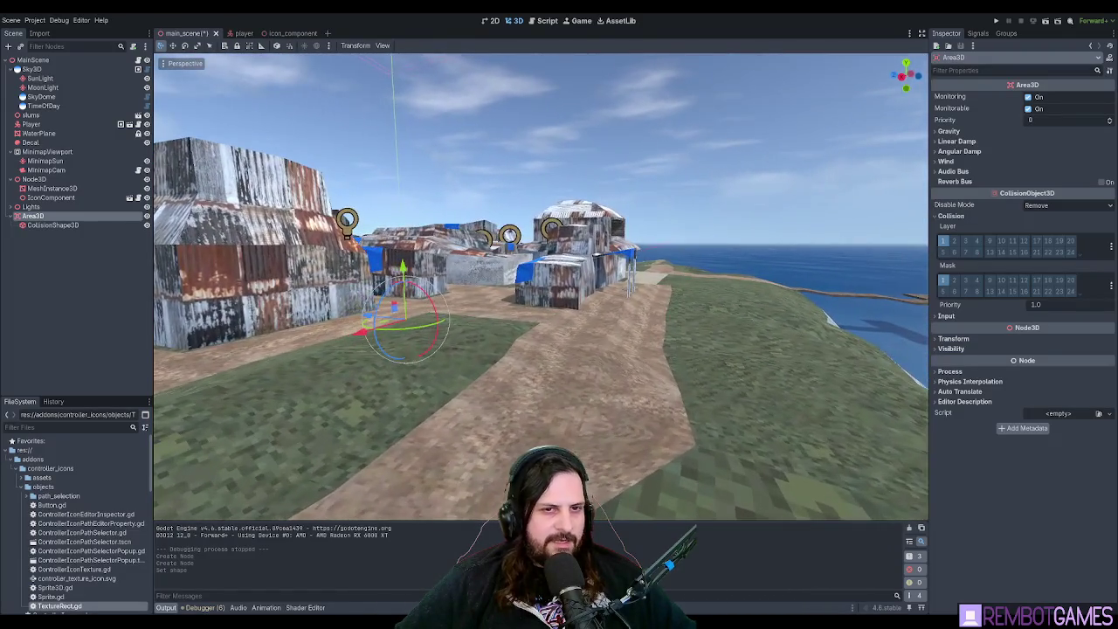
key(f)
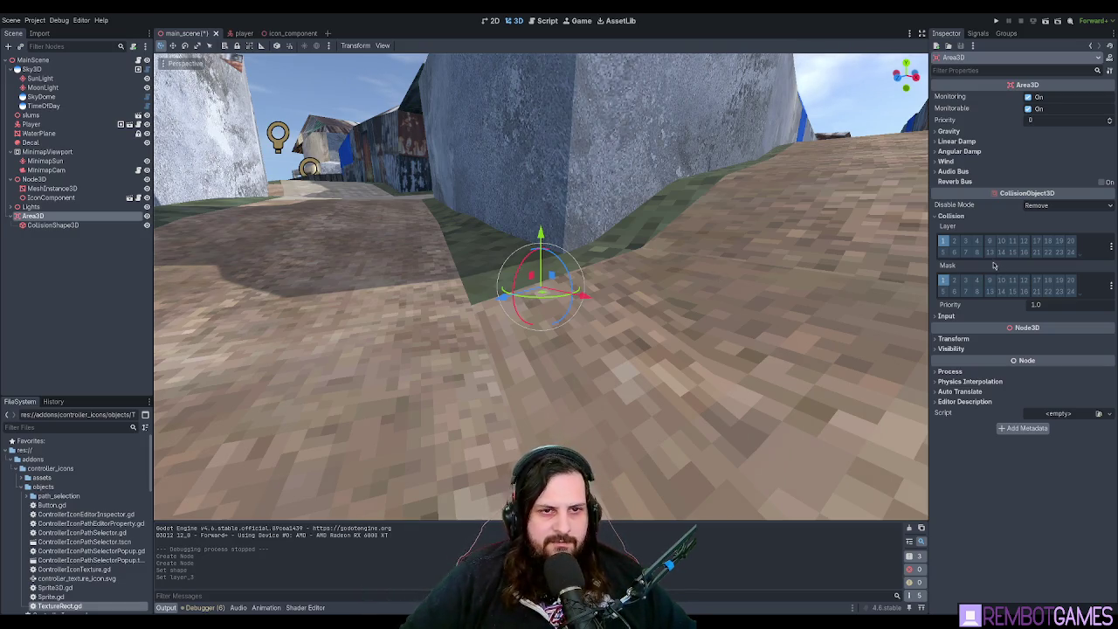
Remove layer 1 from the Area3D's collision mask.
click(948, 282)
scroll(177, 281, down, 10)
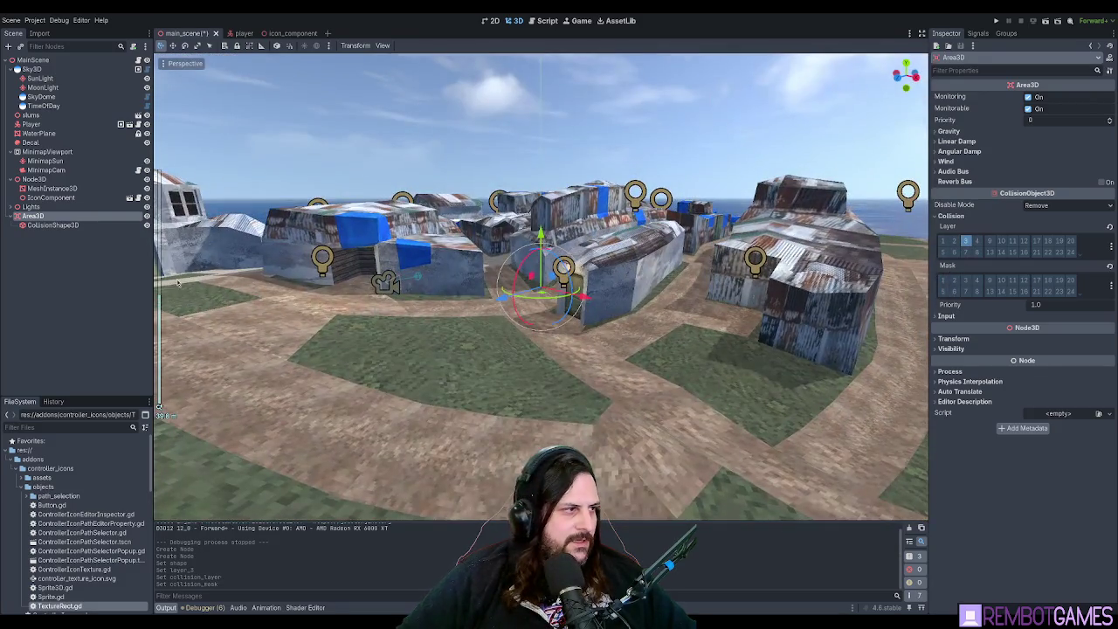
click(54, 224)
click(32, 216)
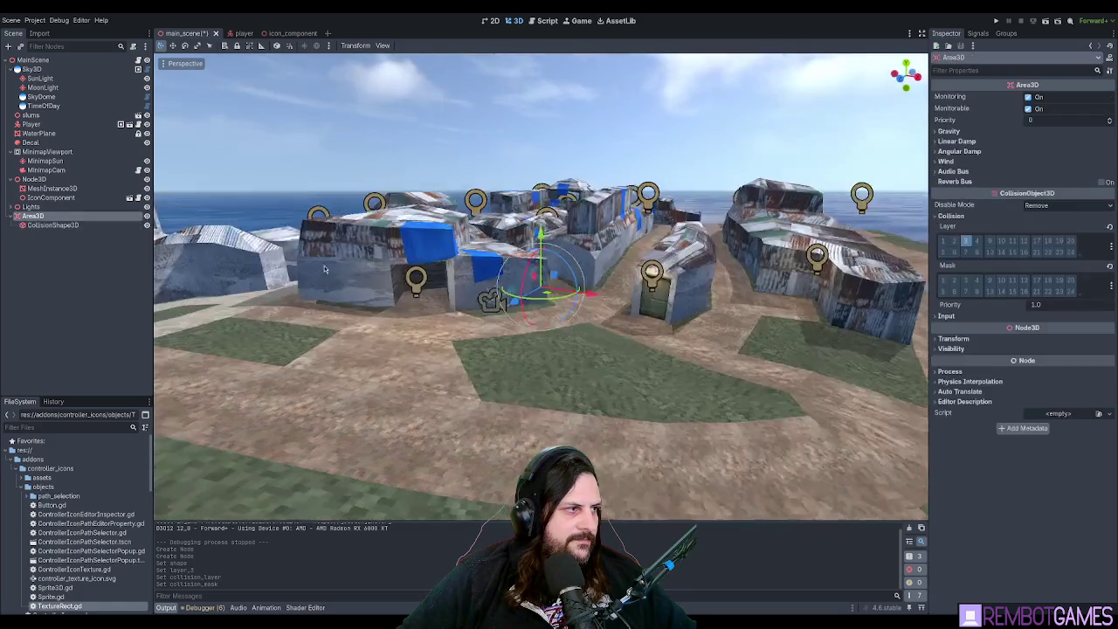
Move the Area3D into the green door's doorway and rotate it -30° around Y.
key(f)
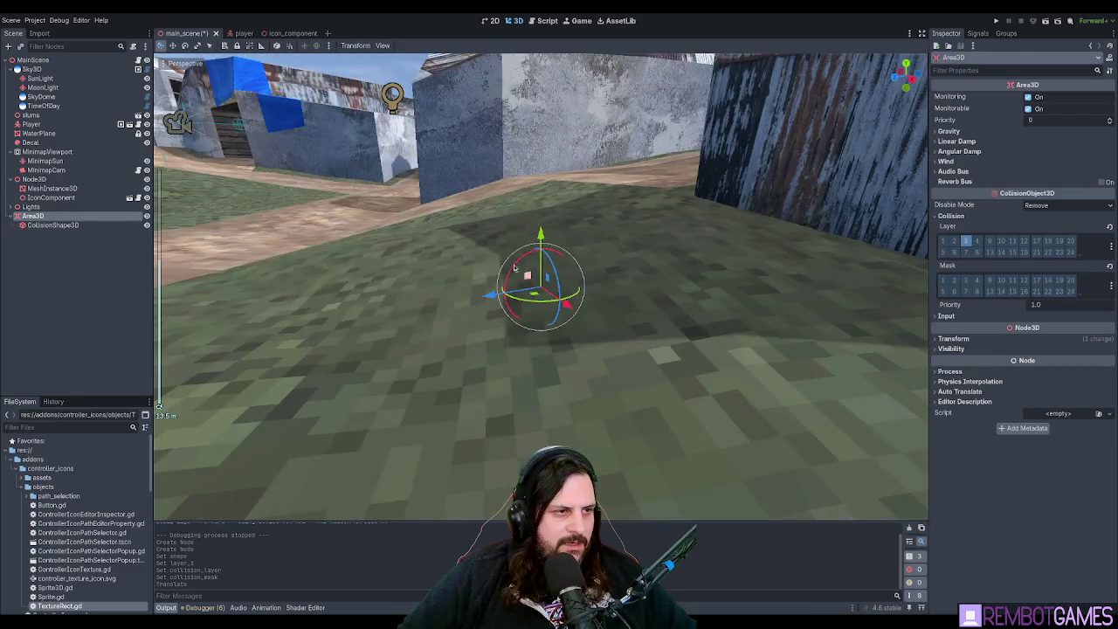
drag(514, 268, 530, 371)
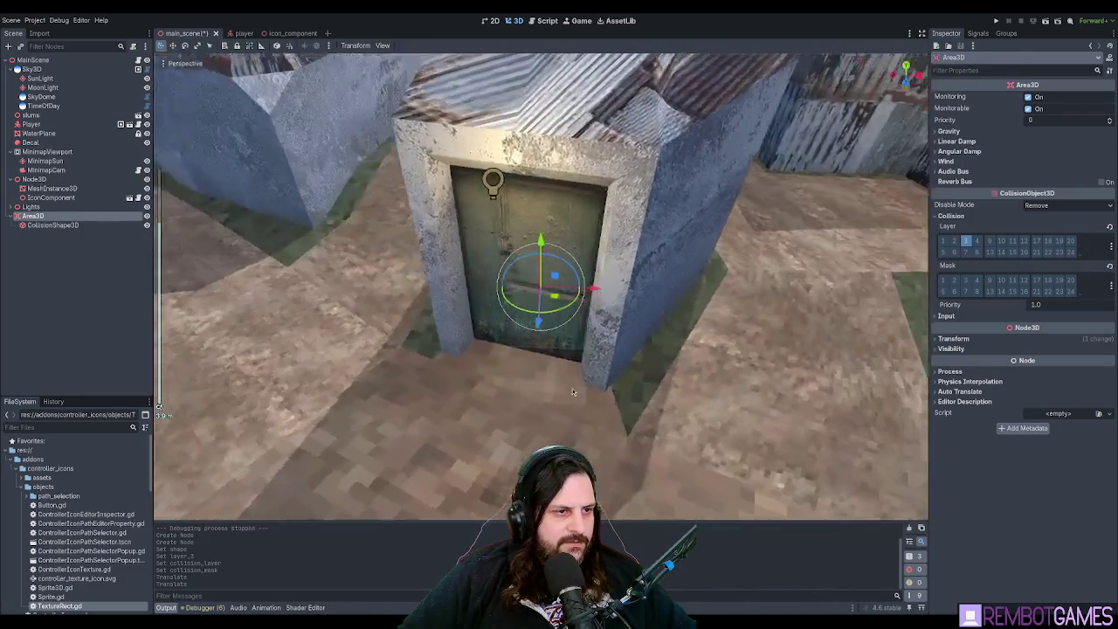
click(52, 225)
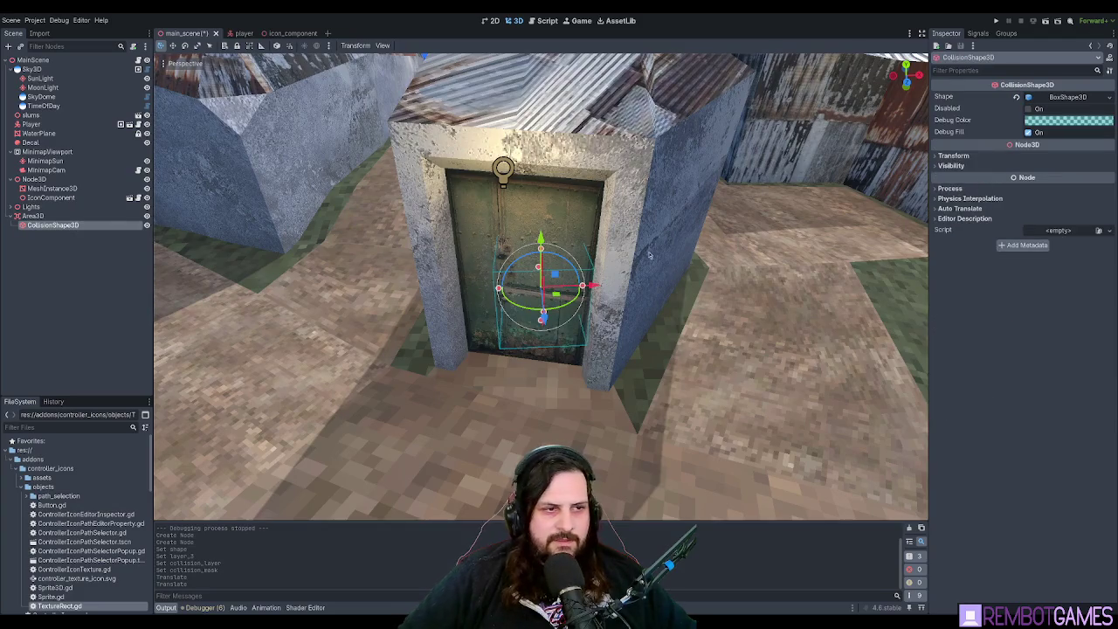
click(83, 216)
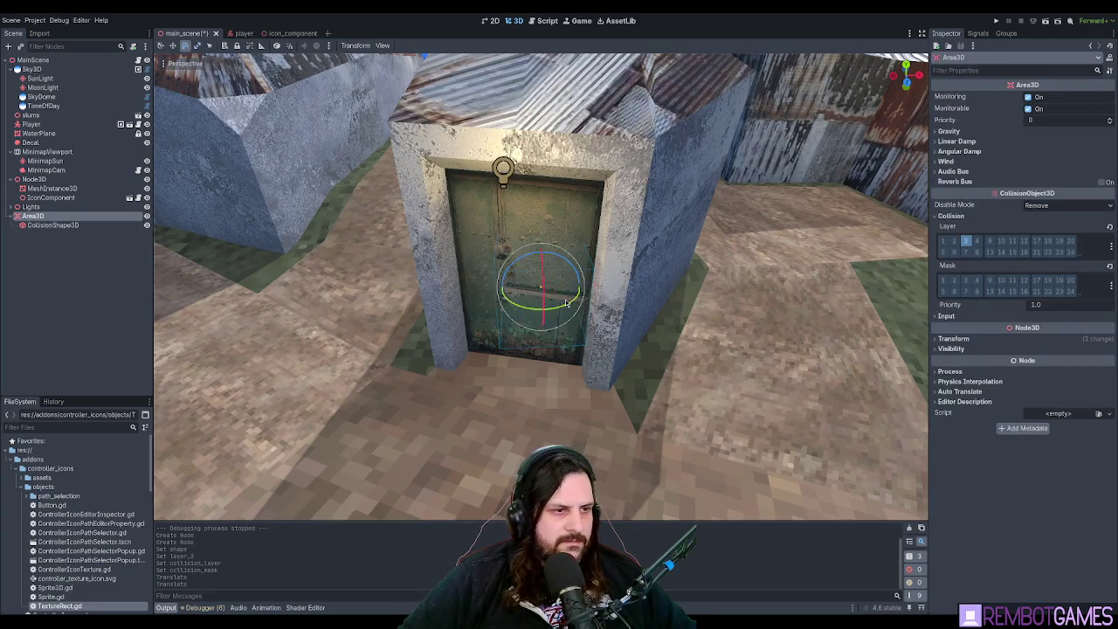
mouse_move(571, 307)
mouse_down()
mouse_move(555, 315)
mouse_move(580, 295)
mouse_move(489, 331)
mouse_move(436, 332)
mouse_up()
key(w)
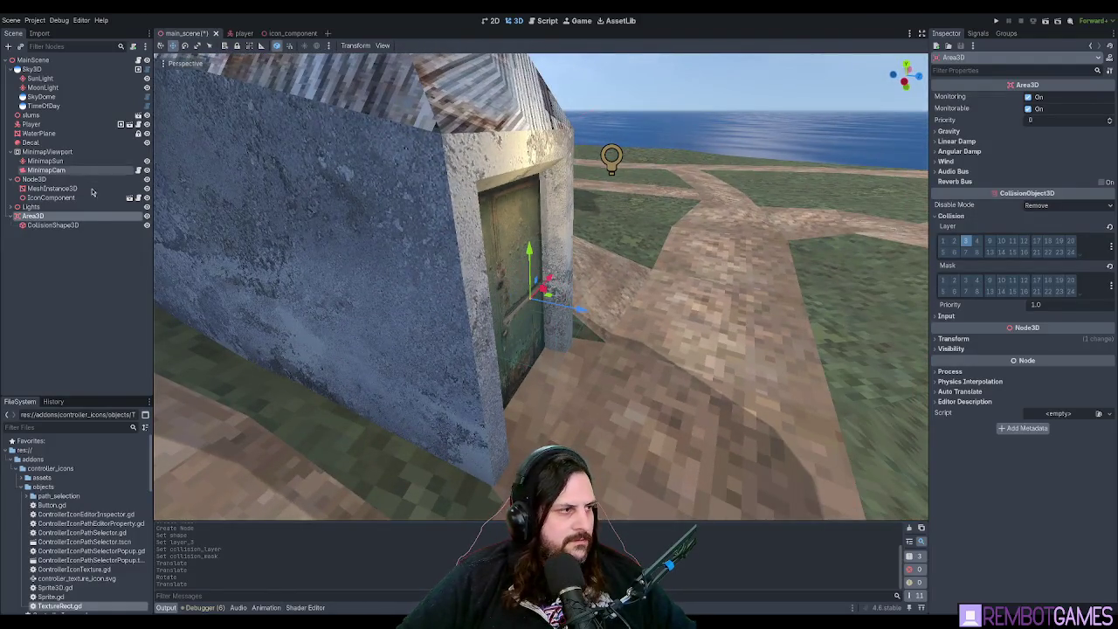
Resize the collision box to 0.4 depth and tall enough to cover the door.
click(53, 224)
drag(582, 309, 527, 303)
scroll(527, 304, up, 8)
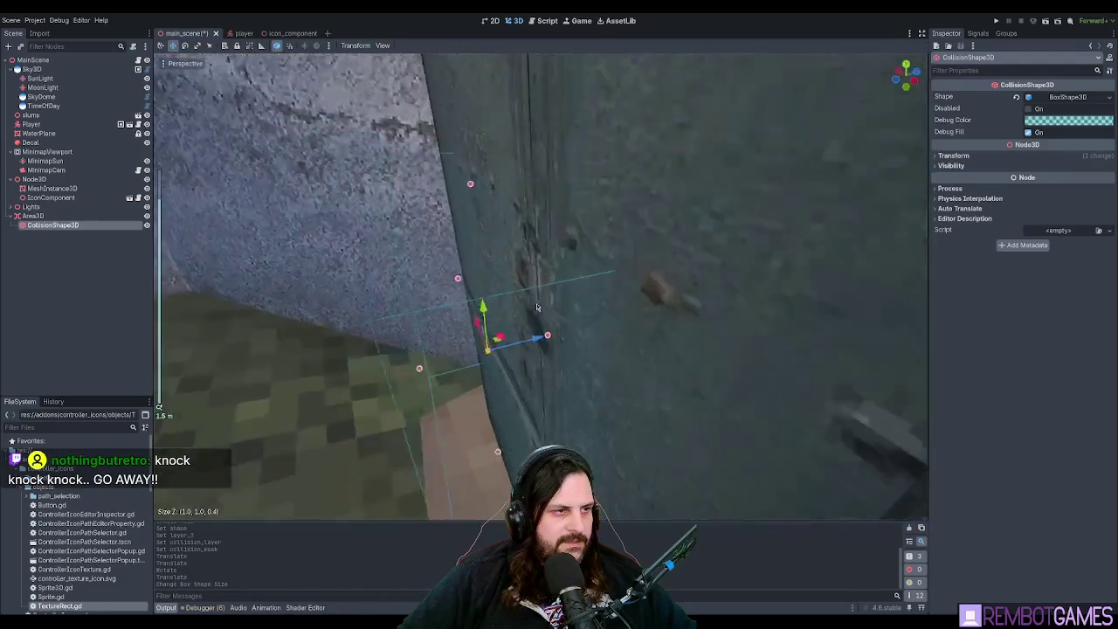
mouse_move(537, 308)
mouse_down()
mouse_move(519, 309)
mouse_move(543, 330)
mouse_move(574, 326)
mouse_move(513, 318)
mouse_up()
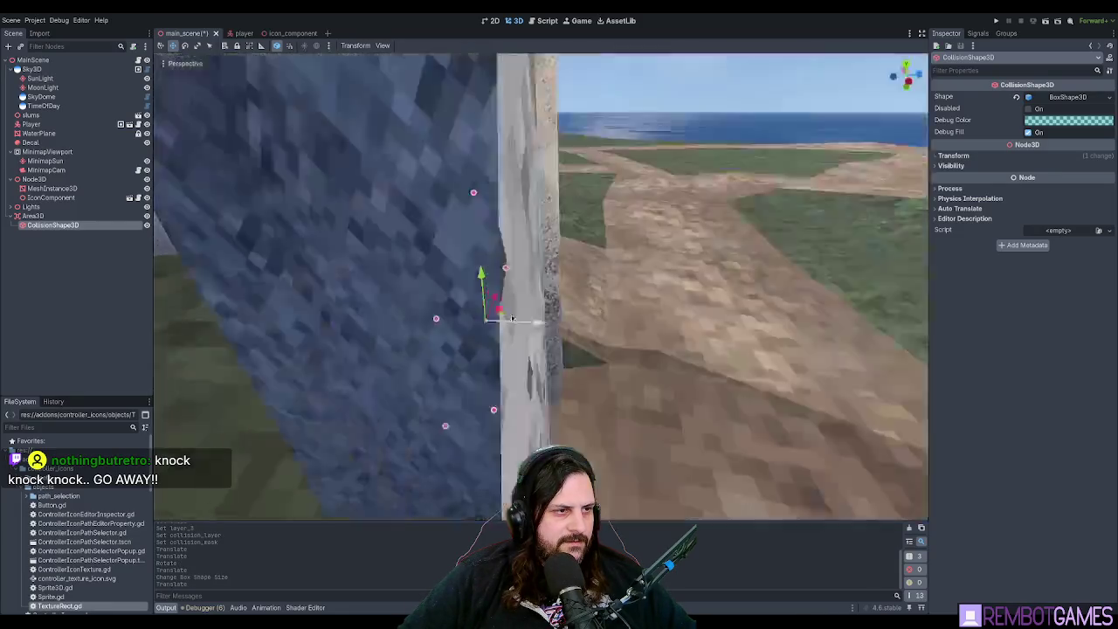
scroll(513, 318, down, 7)
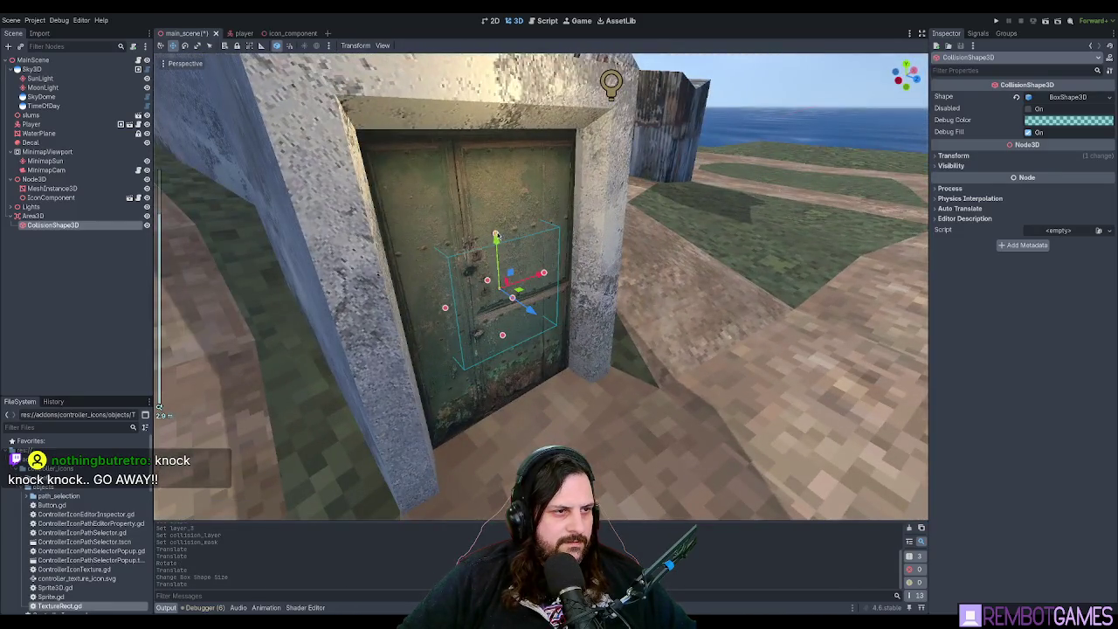
drag(496, 237, 488, 133)
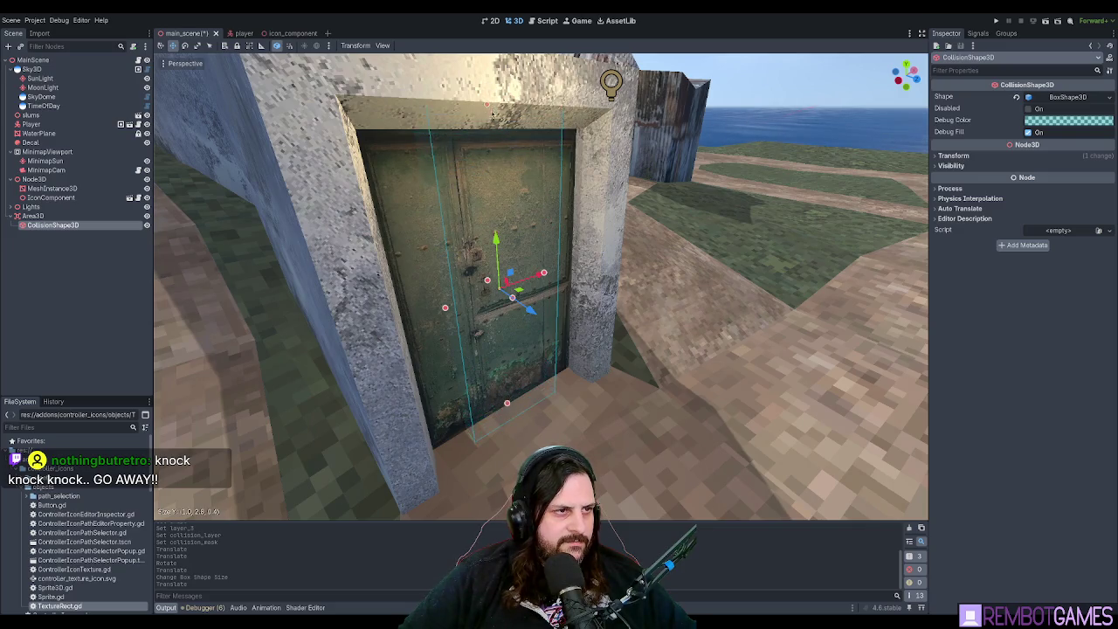
mouse_move(498, 162)
mouse_down()
mouse_move(541, 304)
mouse_move(609, 305)
mouse_move(536, 320)
mouse_move(533, 246)
mouse_move(507, 182)
mouse_move(547, 291)
mouse_up()
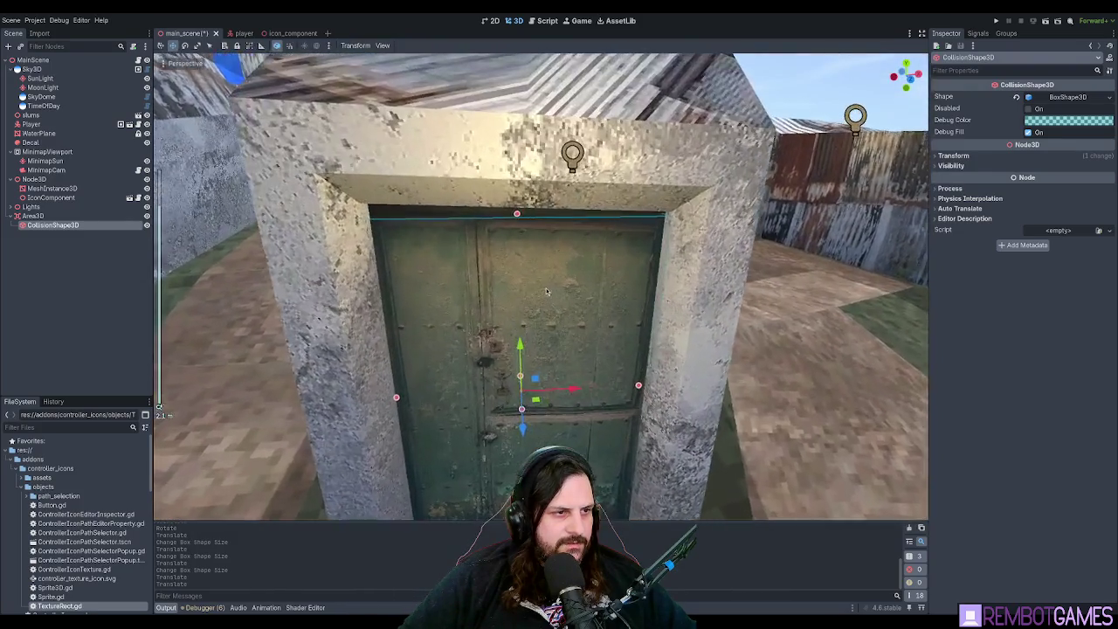
scroll(547, 291, down, 6)
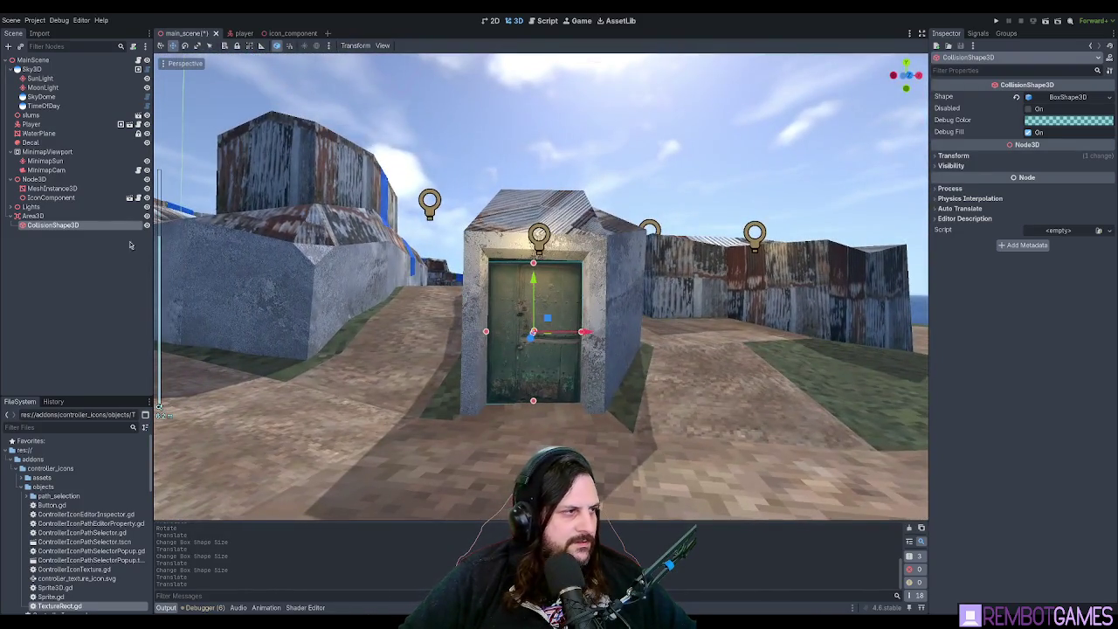
Select the Area3D and save the scene.
click(35, 216)
click(53, 225)
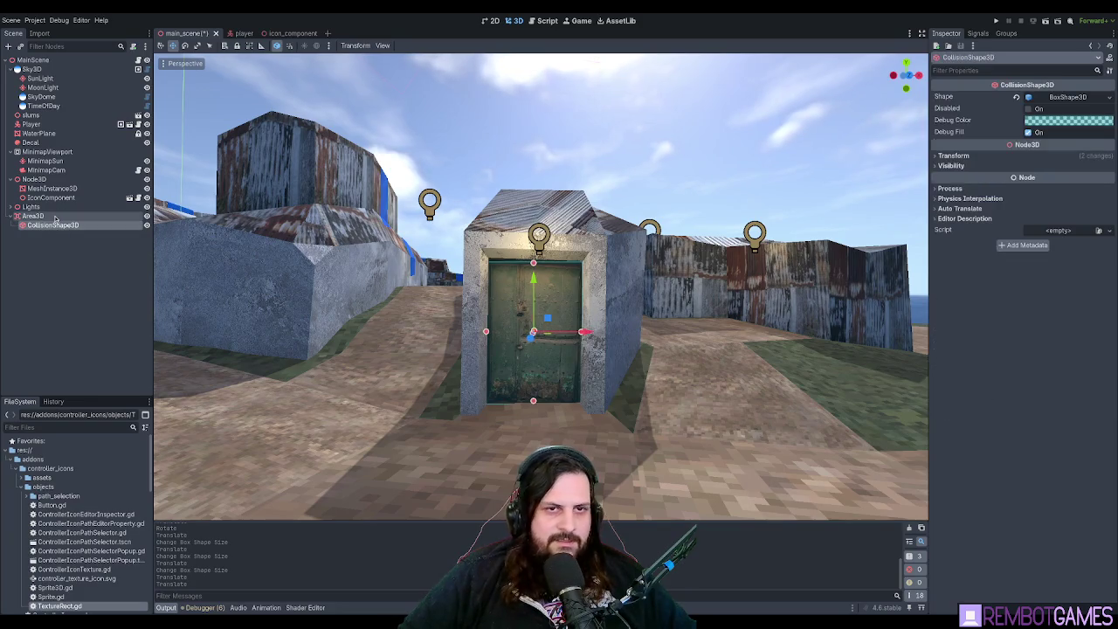
click(35, 215)
key(ctrl+s)
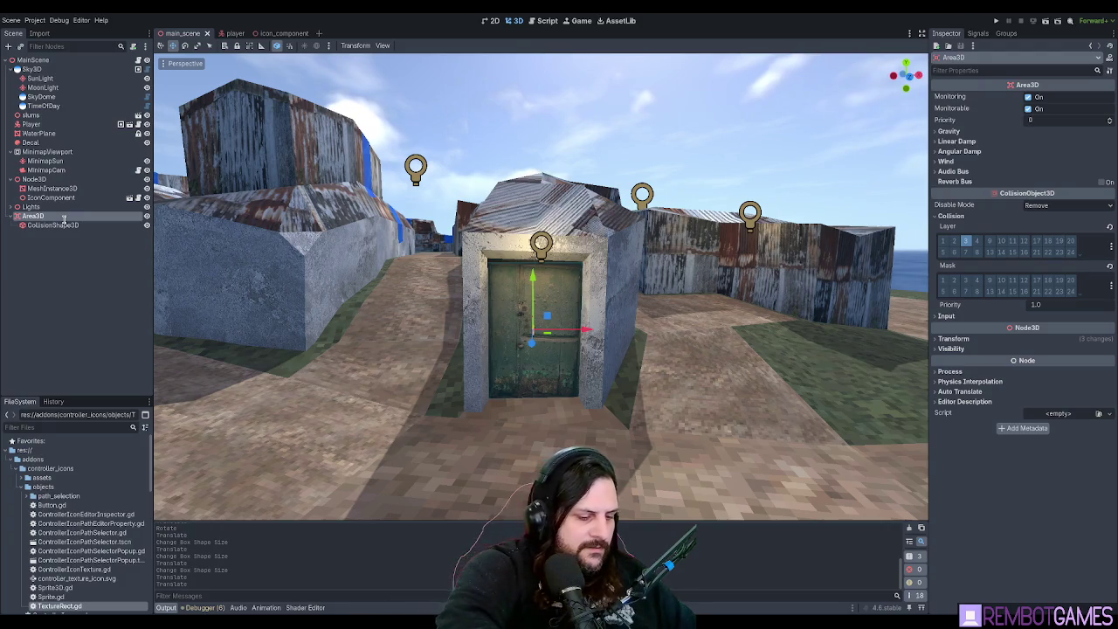
Rename the Area3D node to DoorArea and save the scene.
double_click(64, 217)
text(DoorArea)
key(Return)
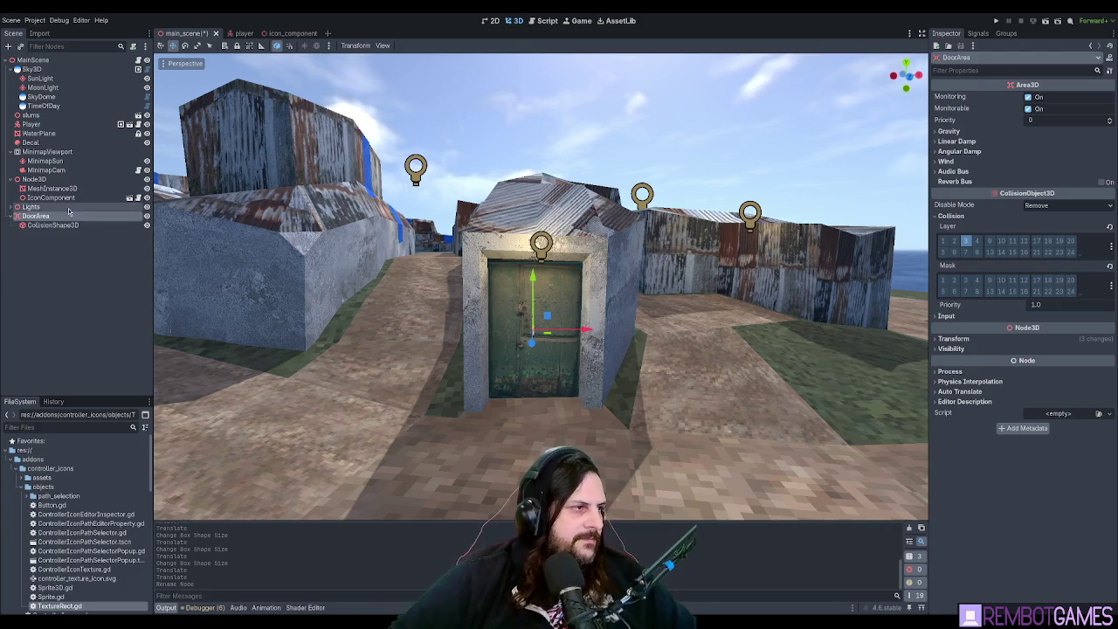
key(ctrl+s)
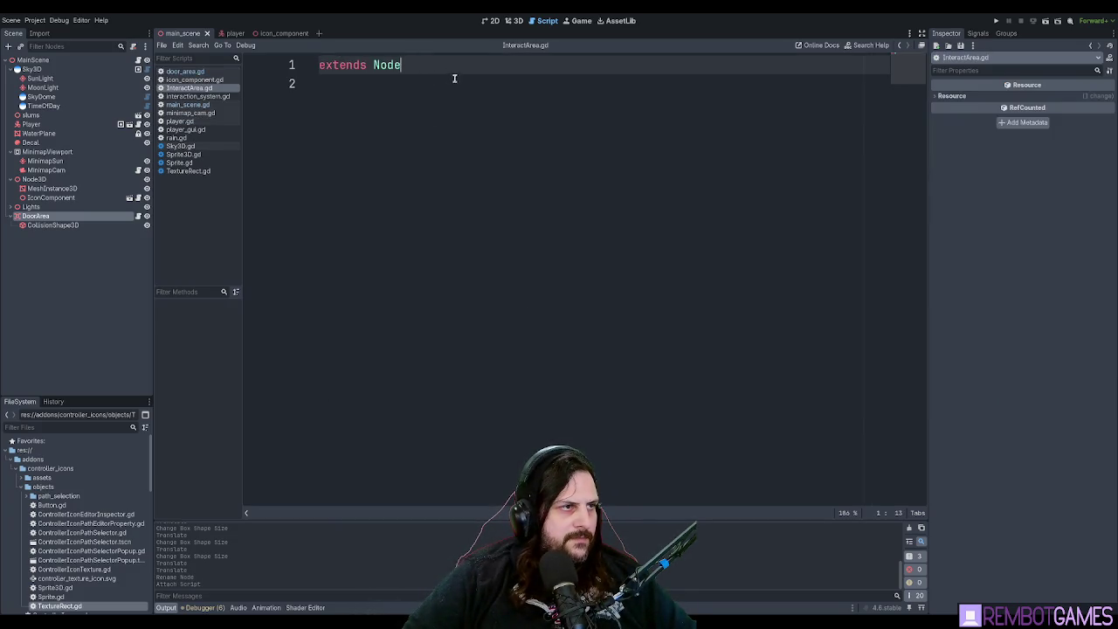
Make InteractArea.gd extend Area3D with class_name InteractArea.
click(454, 79)
double_click(390, 64)
text(A)
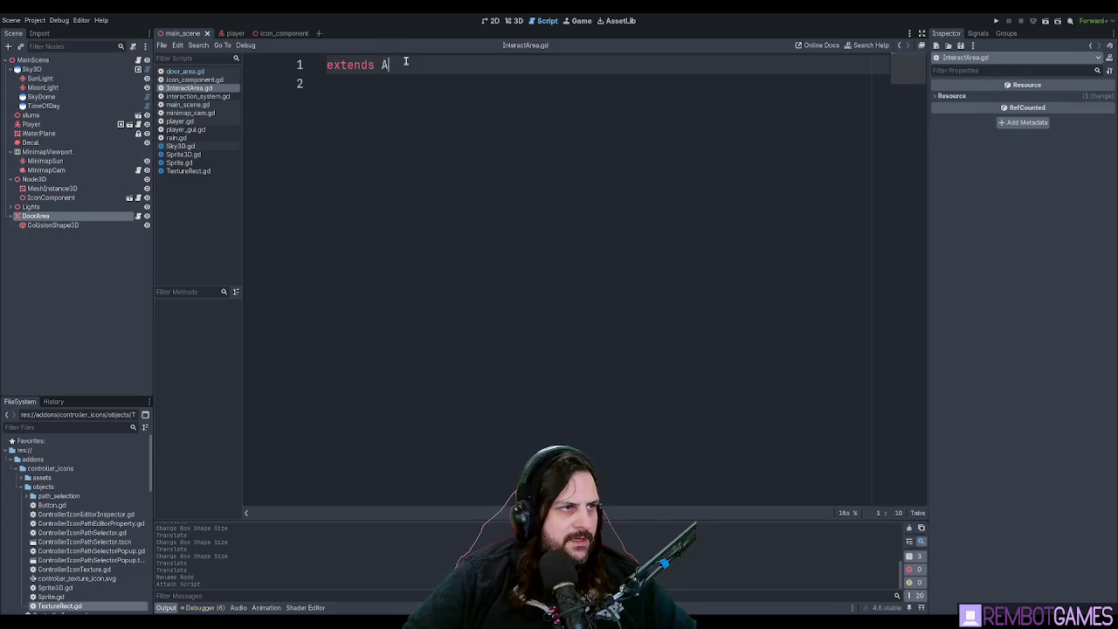
text(rea3)
key(Return)
key(Return)
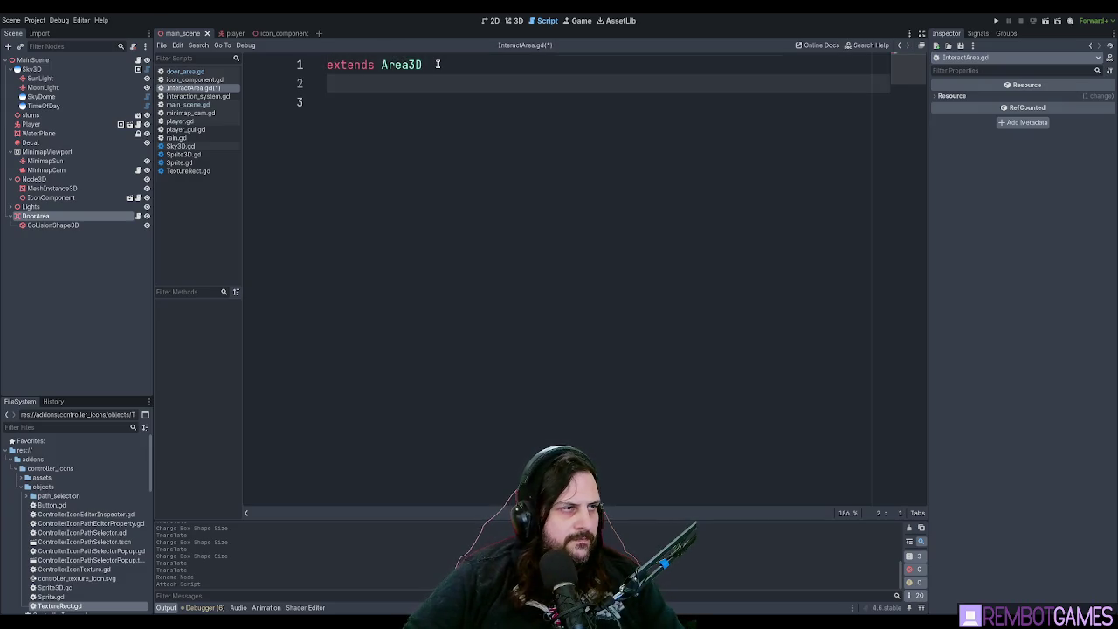
key(Return)
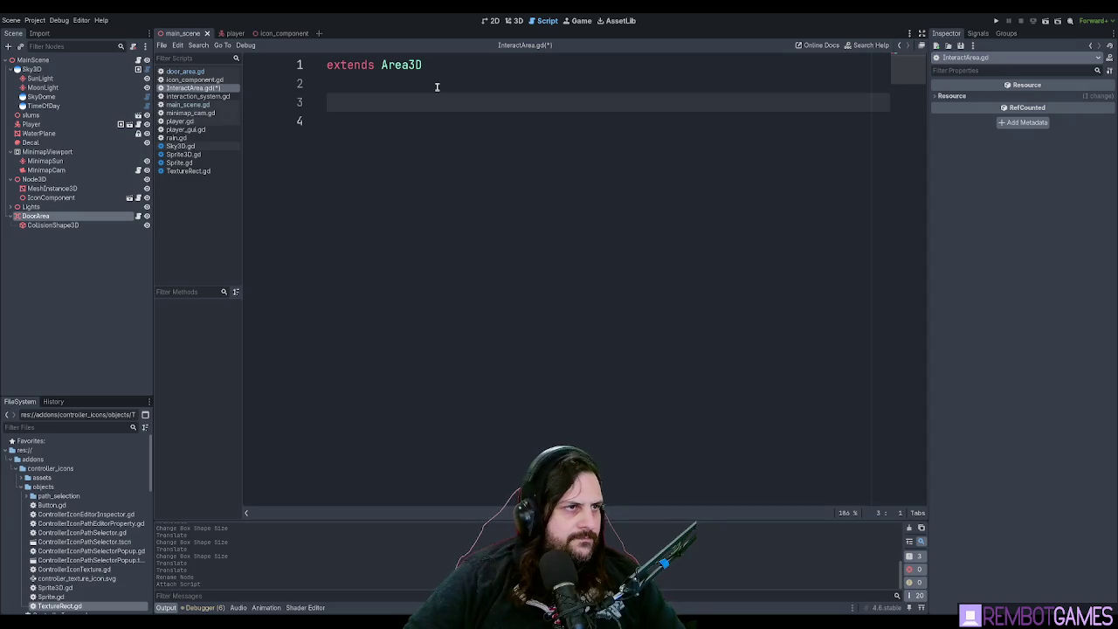
key(BackSpace)
key(BackSpace)
key(ctrl+s)
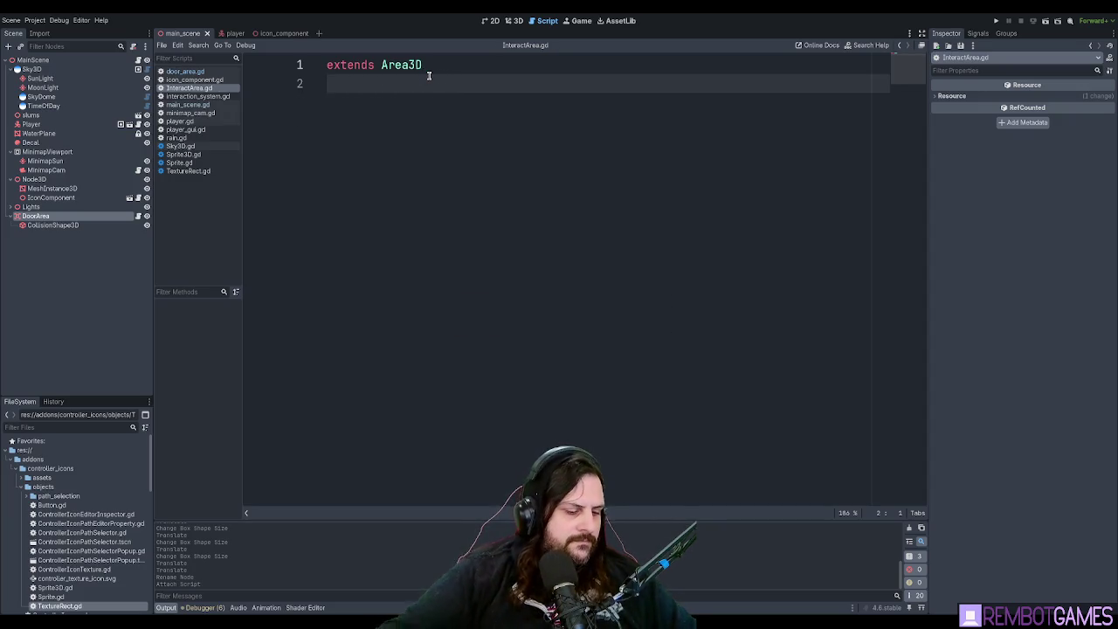
text(class_name )
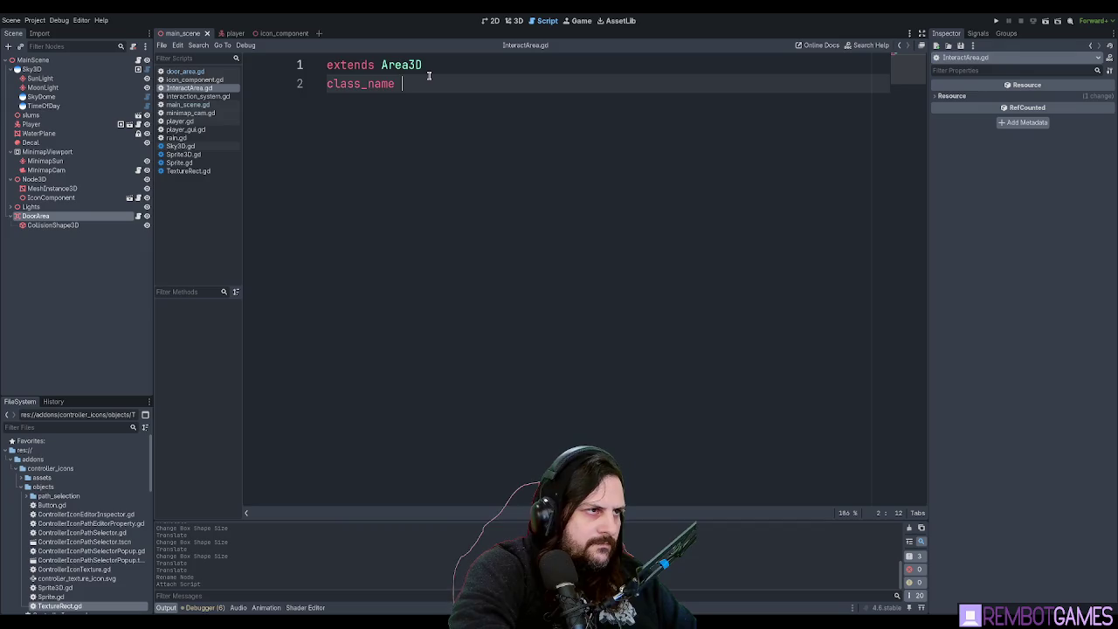
text(InteractArea)
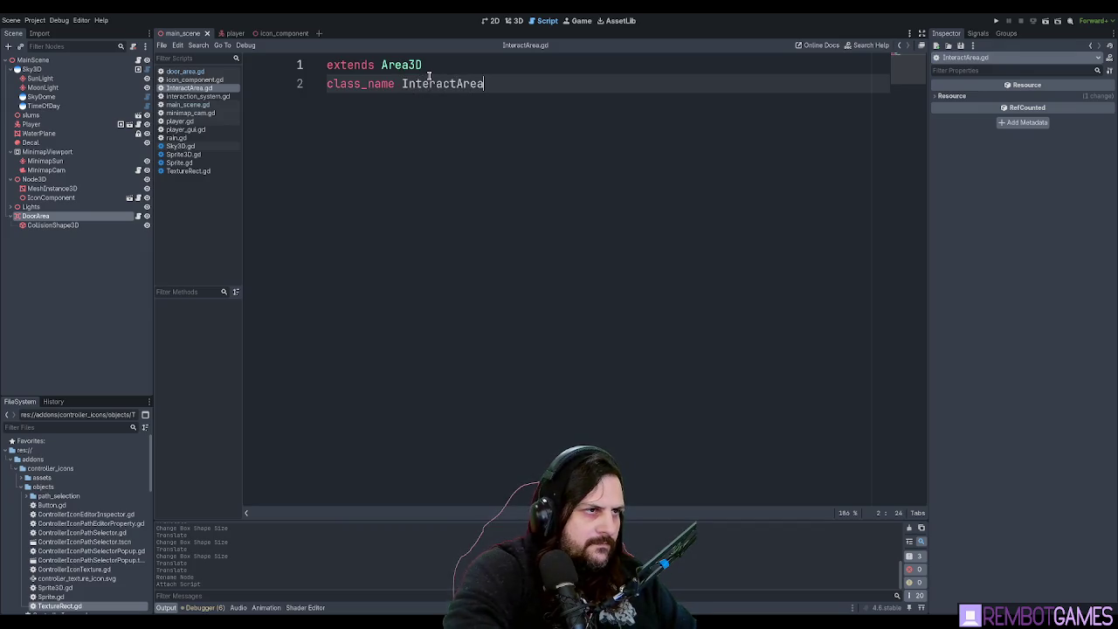
click(476, 84)
key(ctrl+s)
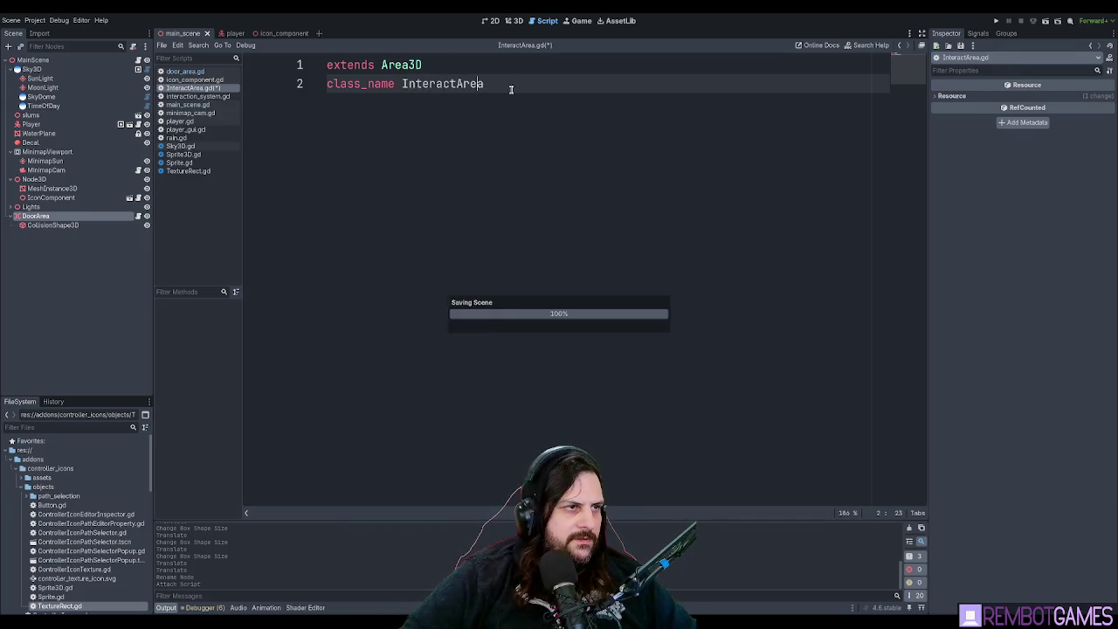
double_click(457, 84)
key(ctrl+c)
key(ctrl+s)
Change door_area.gd to extend InteractArea and save it.
click(210, 73)
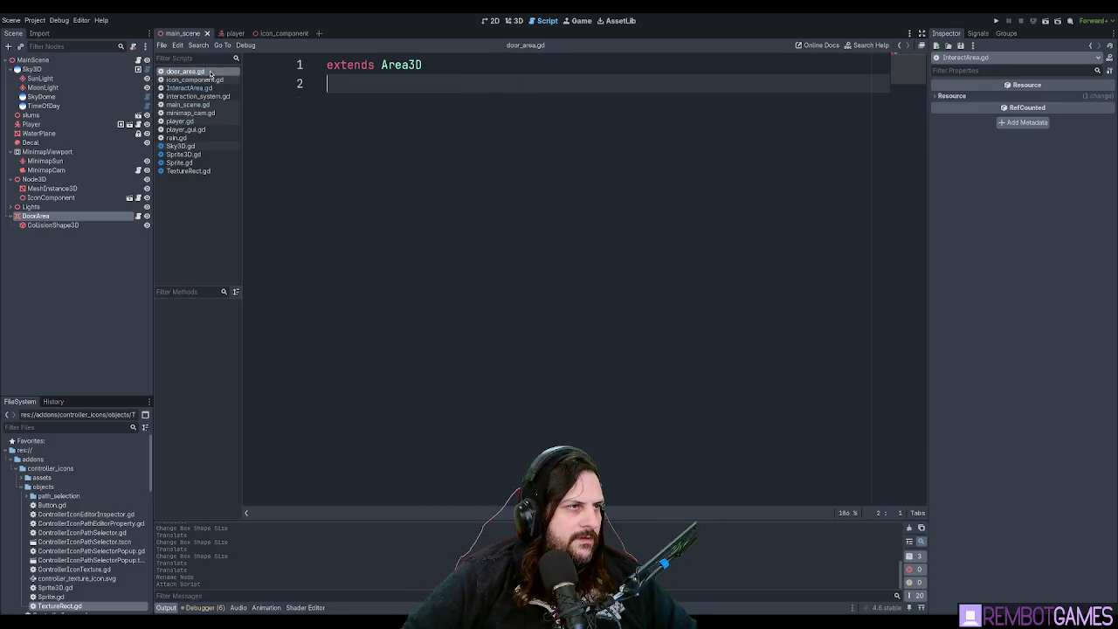
double_click(407, 67)
key(ctrl+v)
click(496, 84)
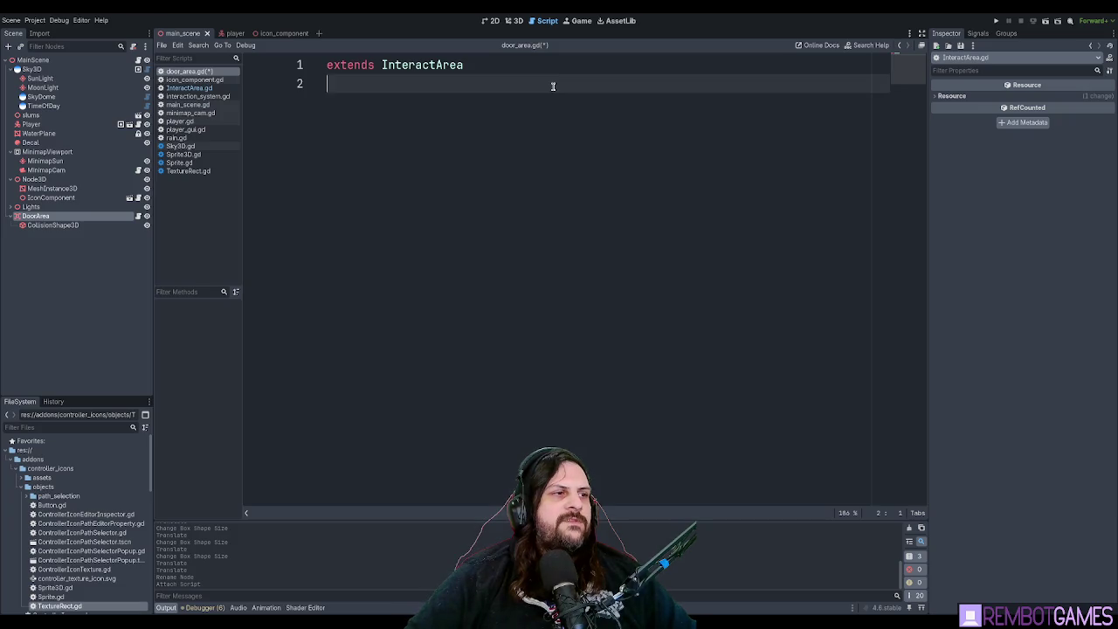
key(ctrl+s)
drag(189, 89, 198, 80)
Add an exported interact_text String variable to InteractArea.gd.
click(448, 110)
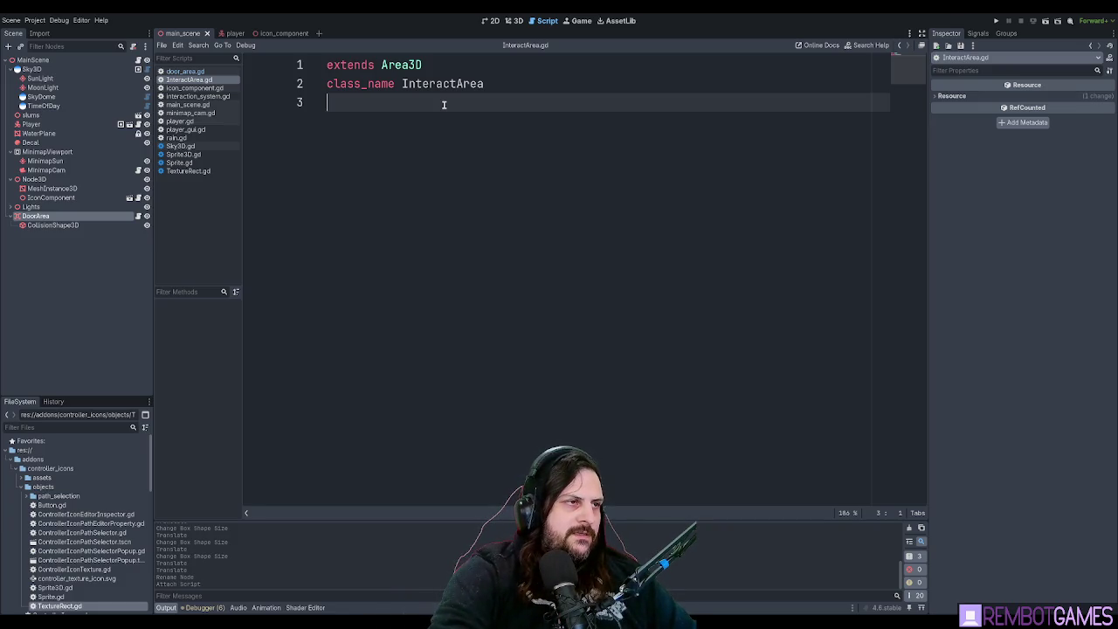
key(Return)
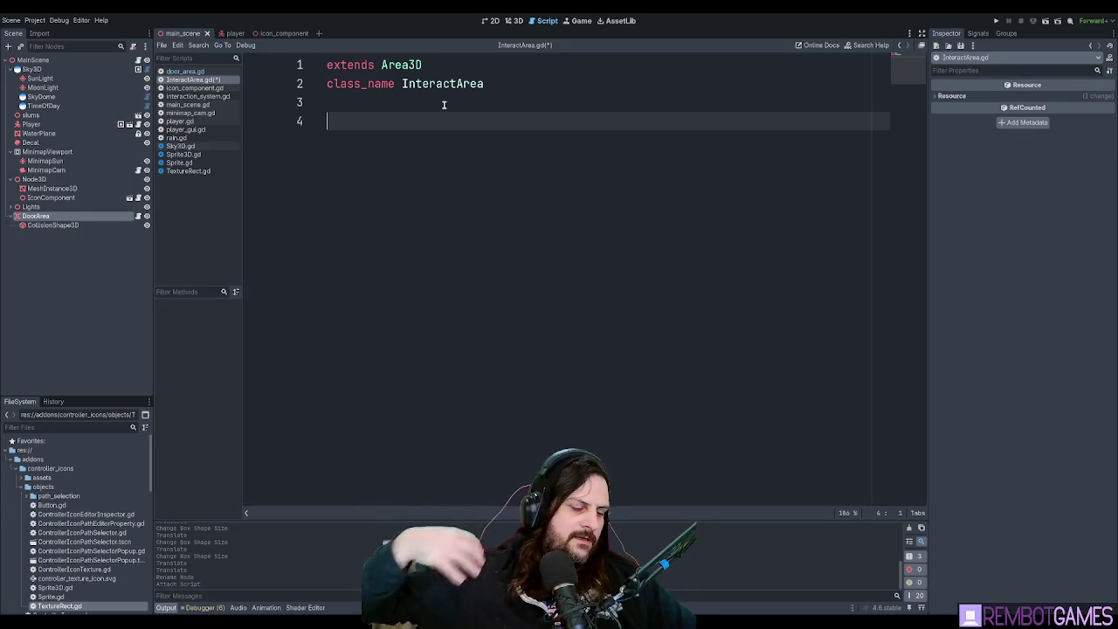
text(inter)
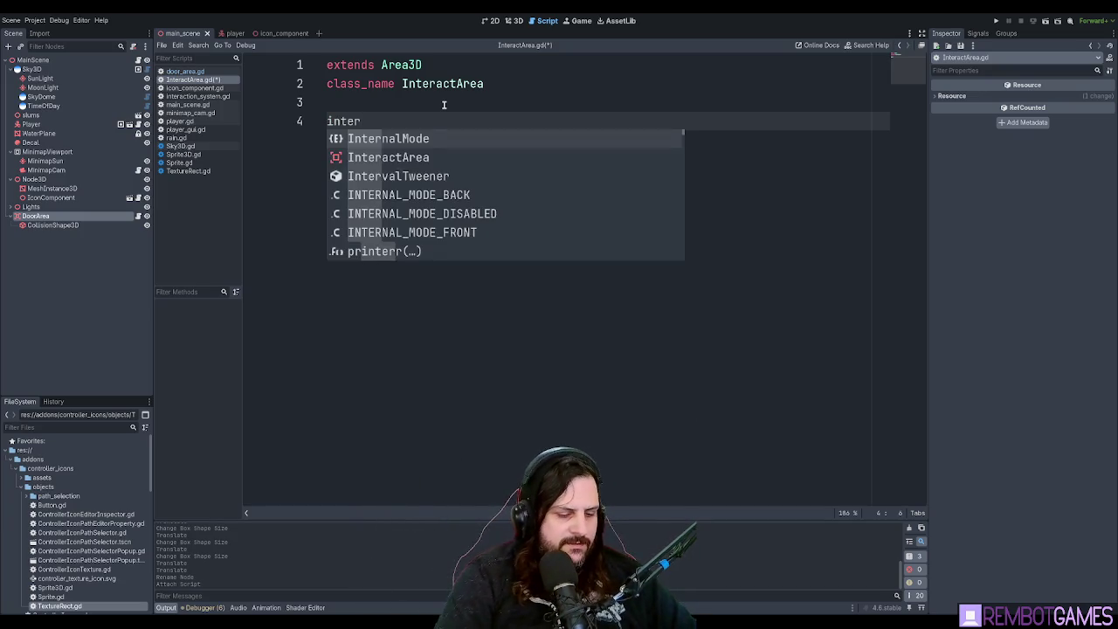
key(shift+Home)
text(@export )
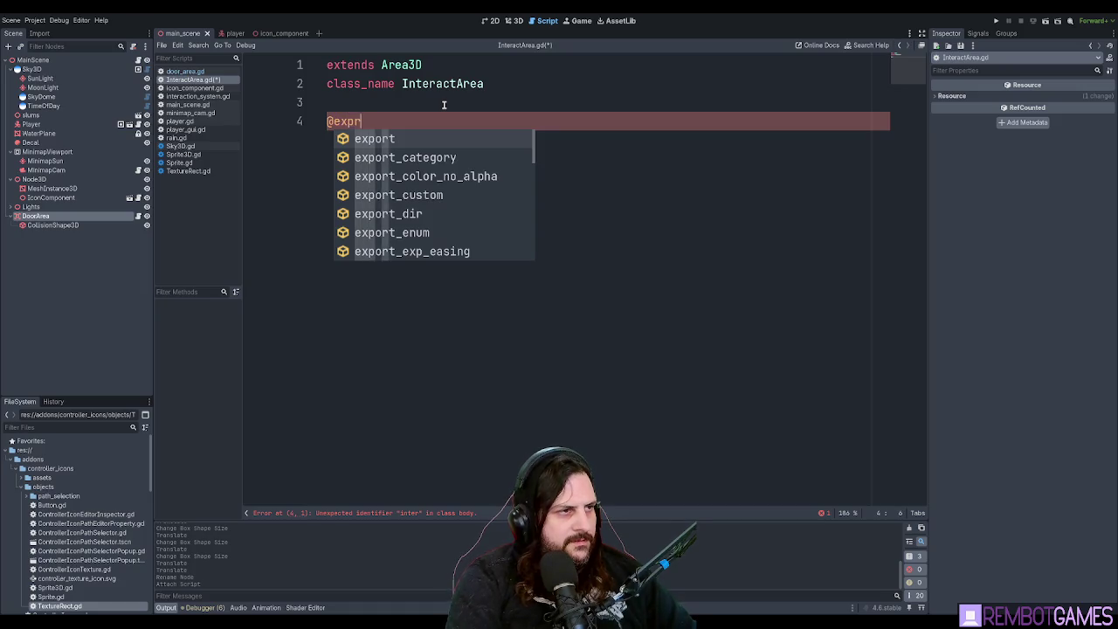
text(var interact)
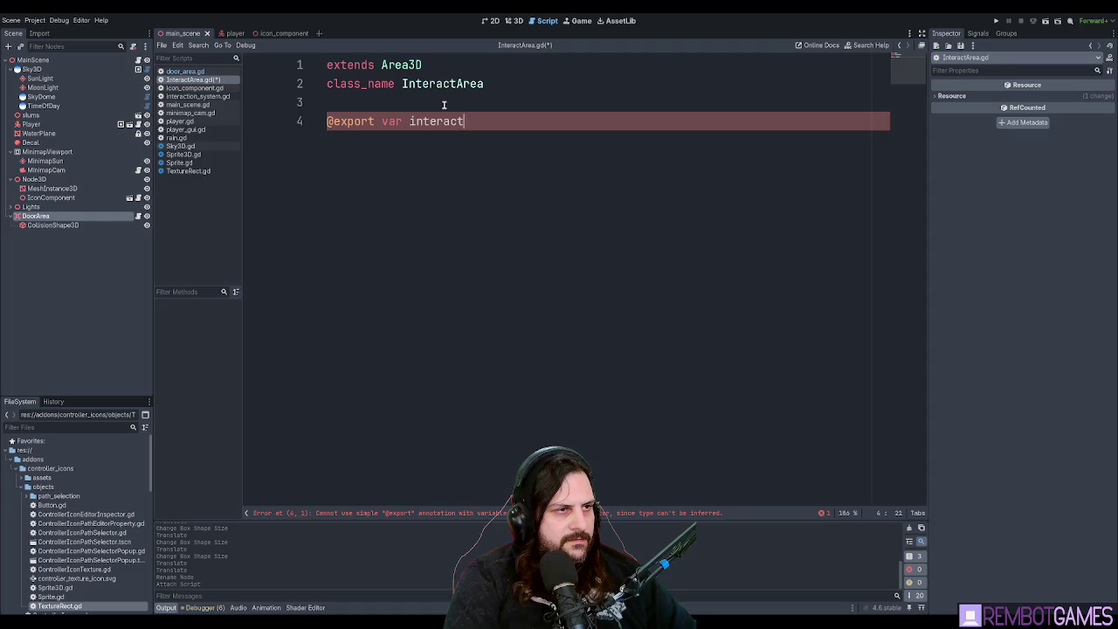
text(1_text)
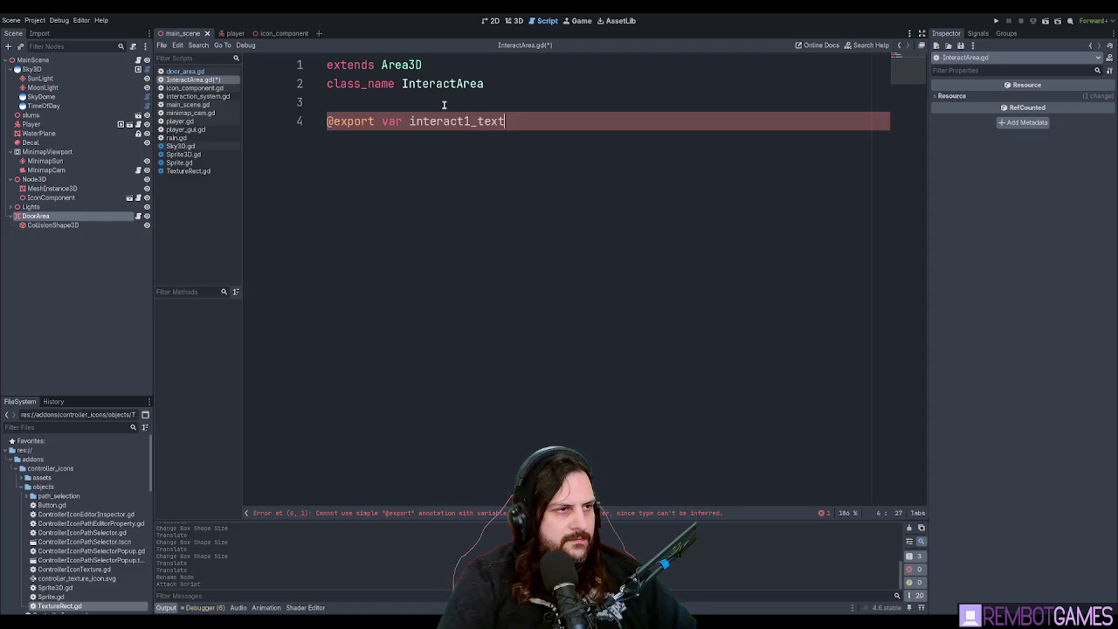
text(:String)
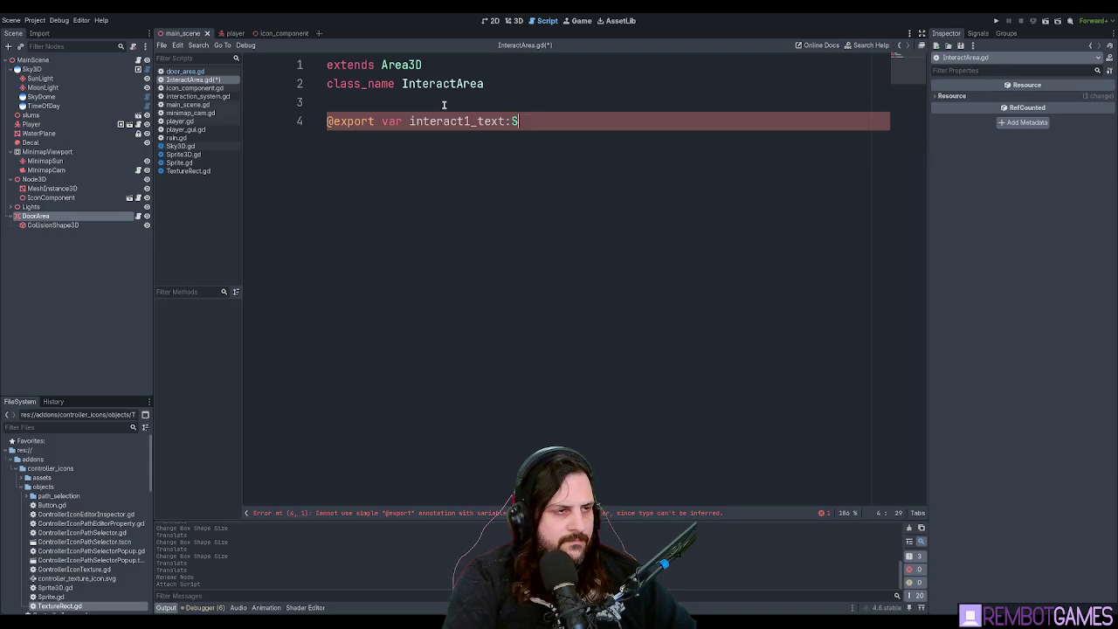
key(BackSpace)
key(BackSpace)
key(BackSpace)
text(ing)
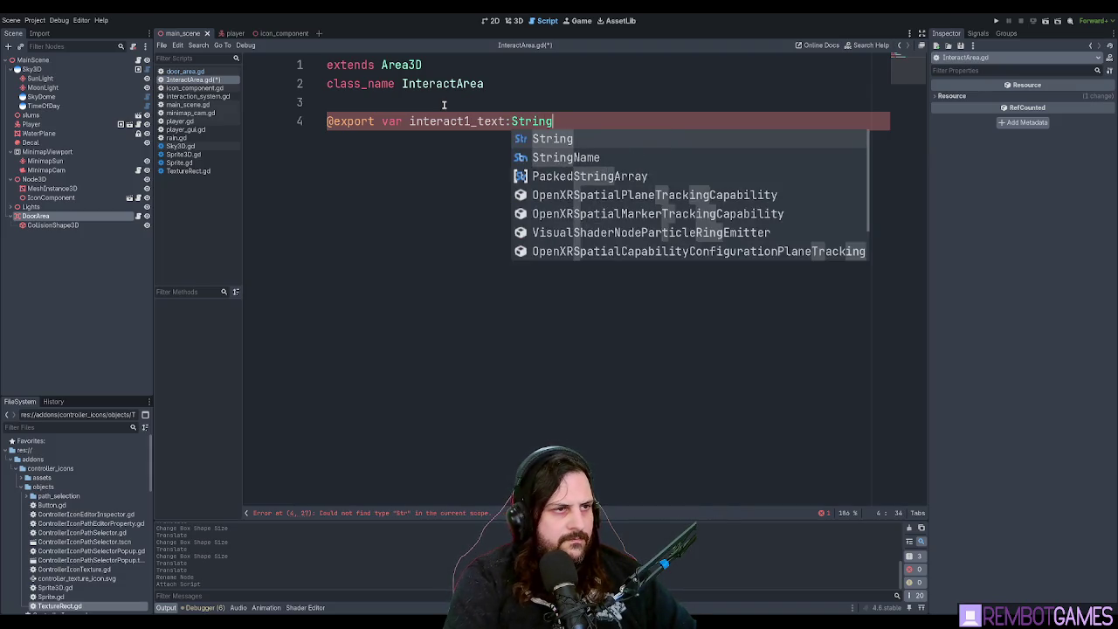
key(Escape)
Duplicate the export as interact2_text and save InteractArea.gd.
key(ctrl+shift+d)
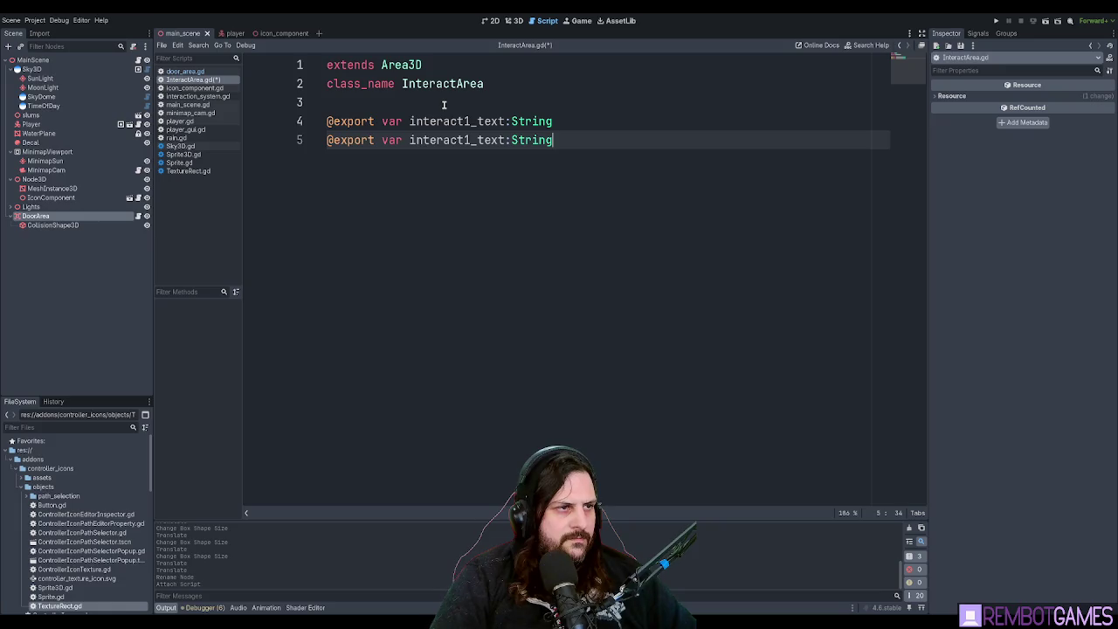
key(Up)
key(Left)
key(Left)
key(Left)
key(BackSpace)
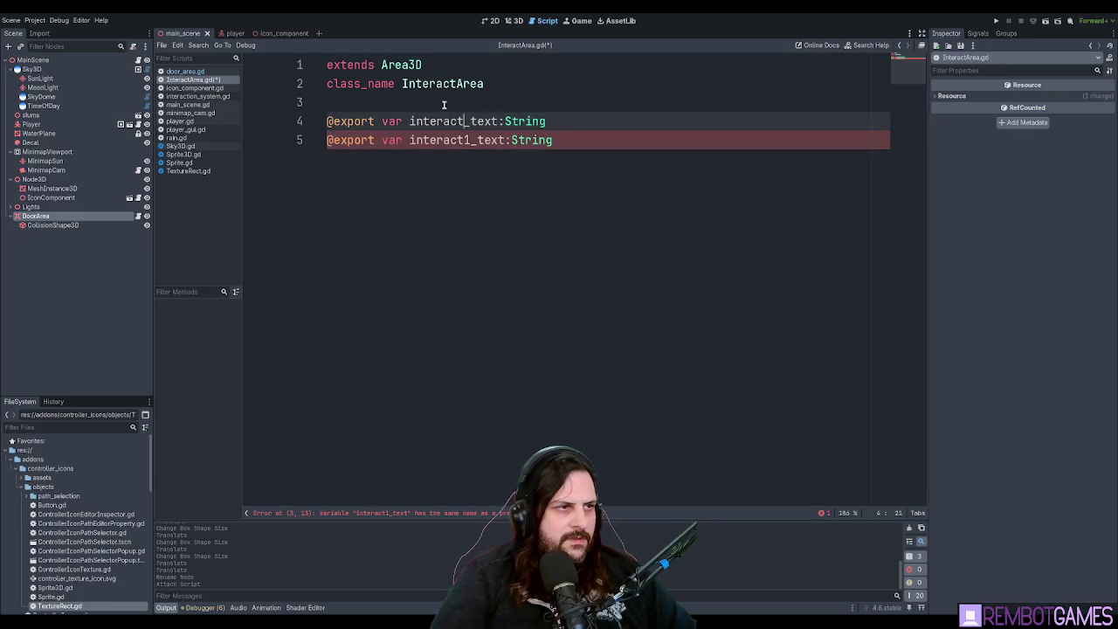
click(467, 140)
key(Delete)
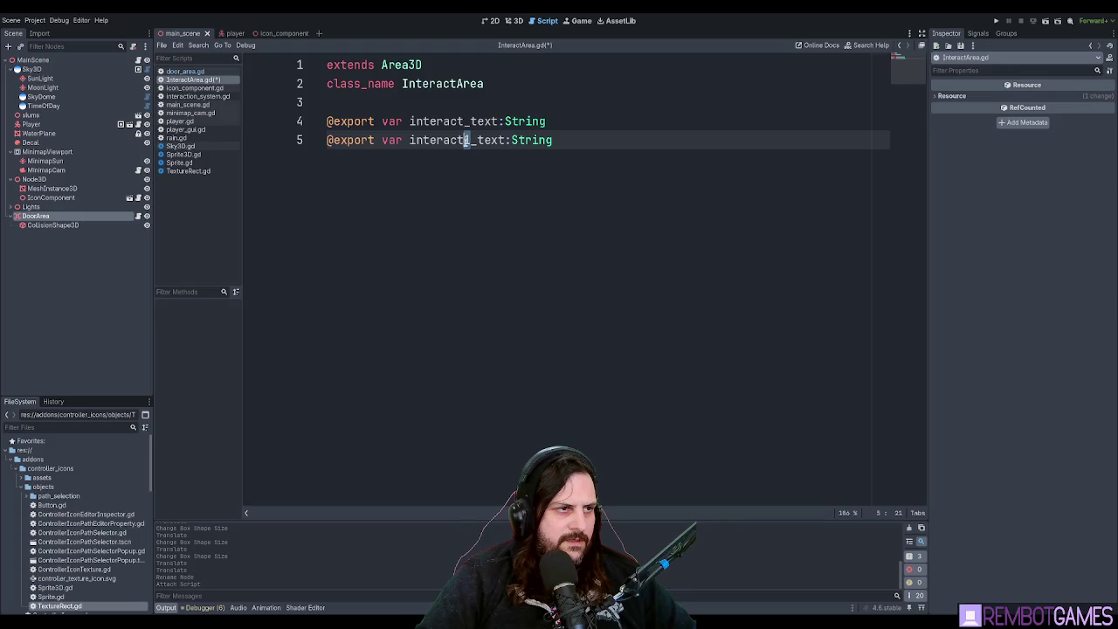
text(2)
click(560, 114)
key(ctrl+s)
click(512, 83)
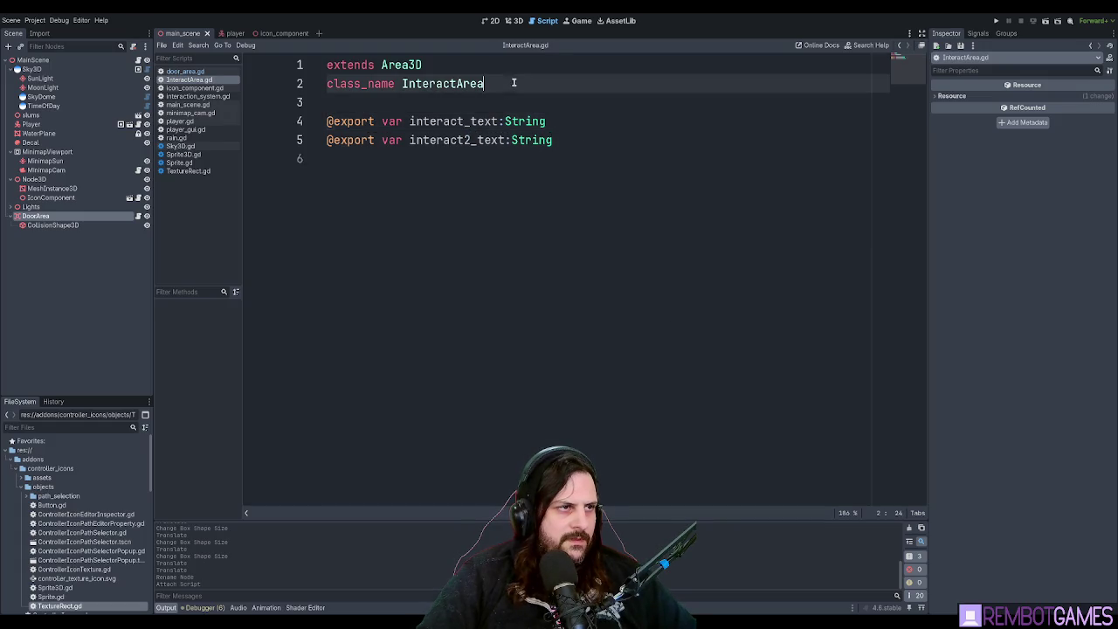
key(alt+Left)
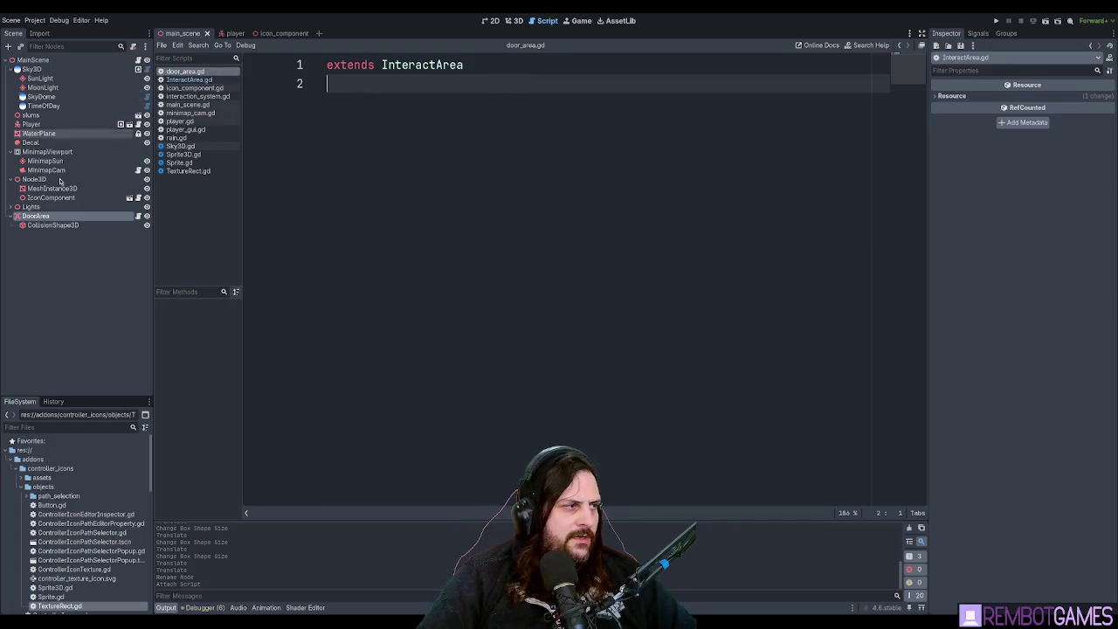
Set DoorArea's Interact Text to 'Knock' and save the scene.
click(130, 217)
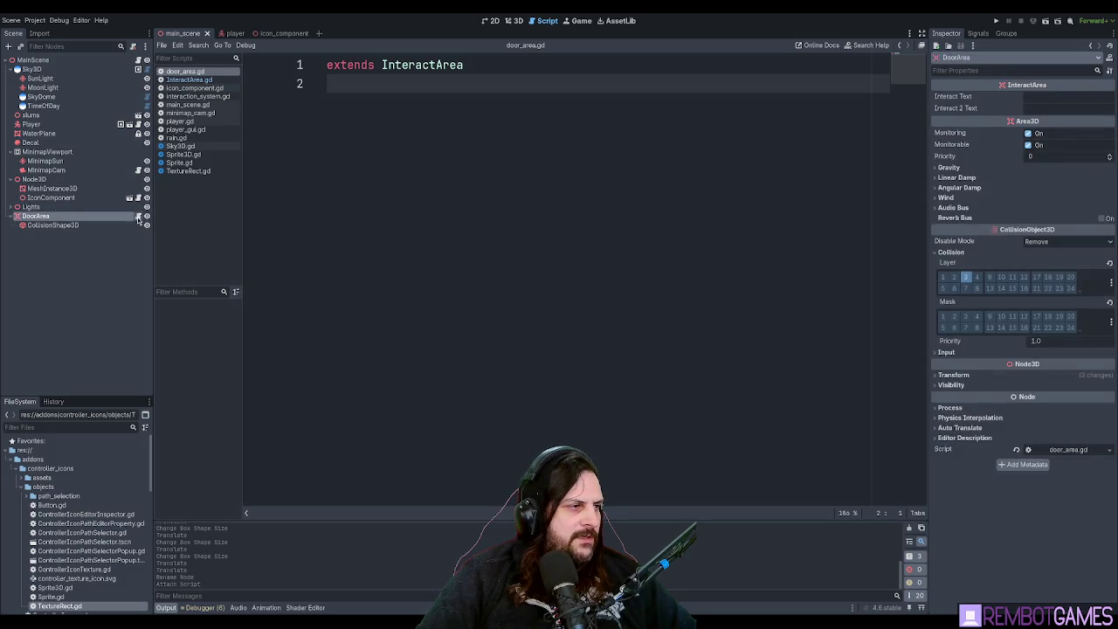
click(1037, 97)
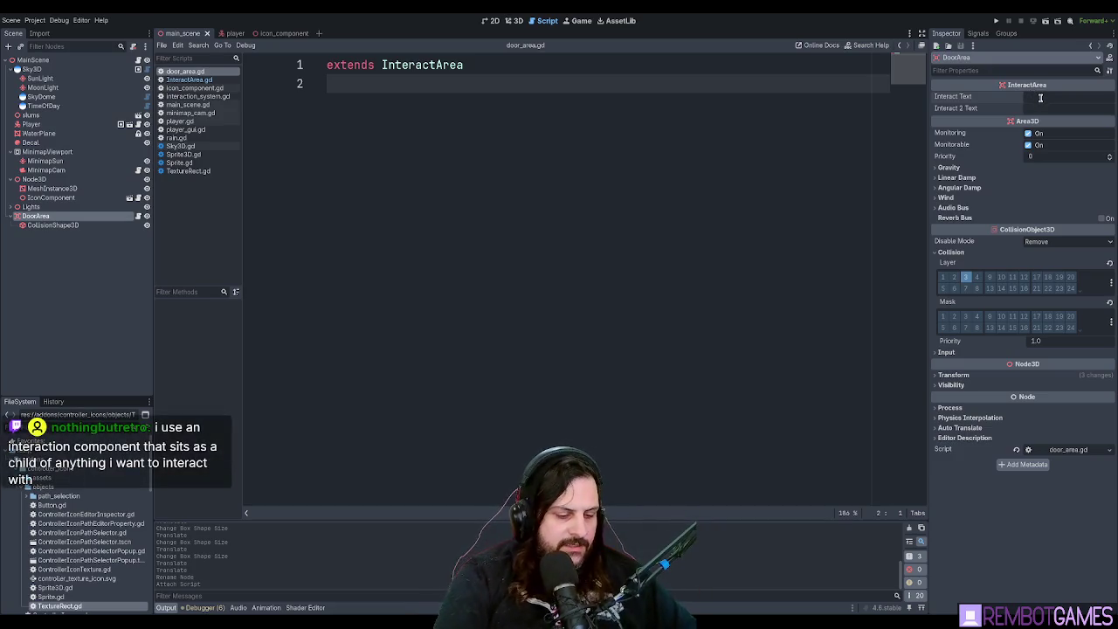
text(Knock)
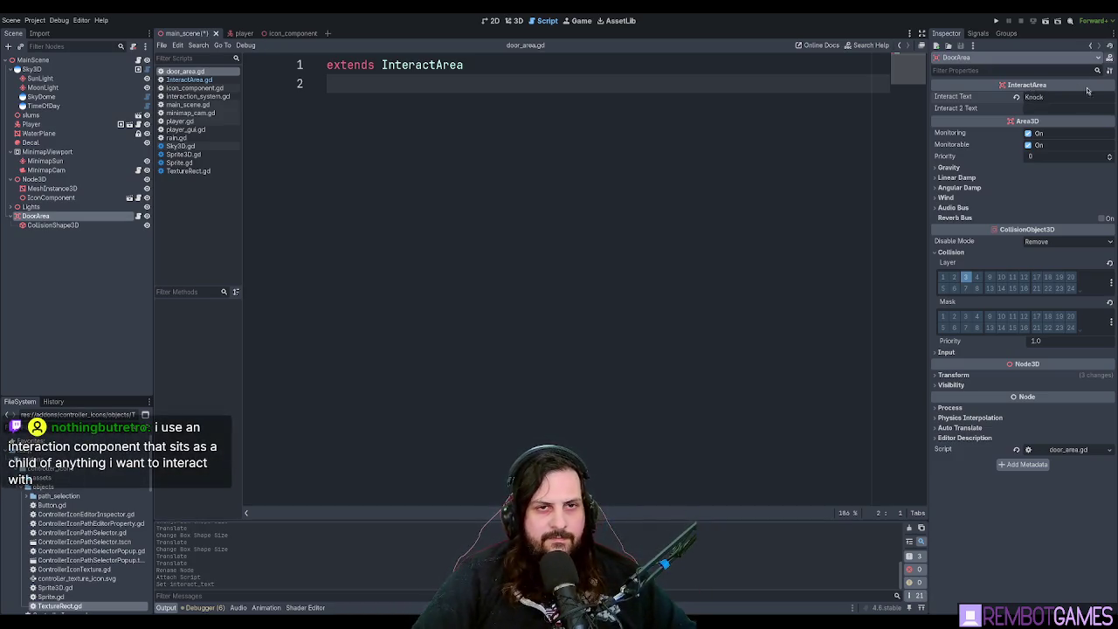
key(ctrl+s)
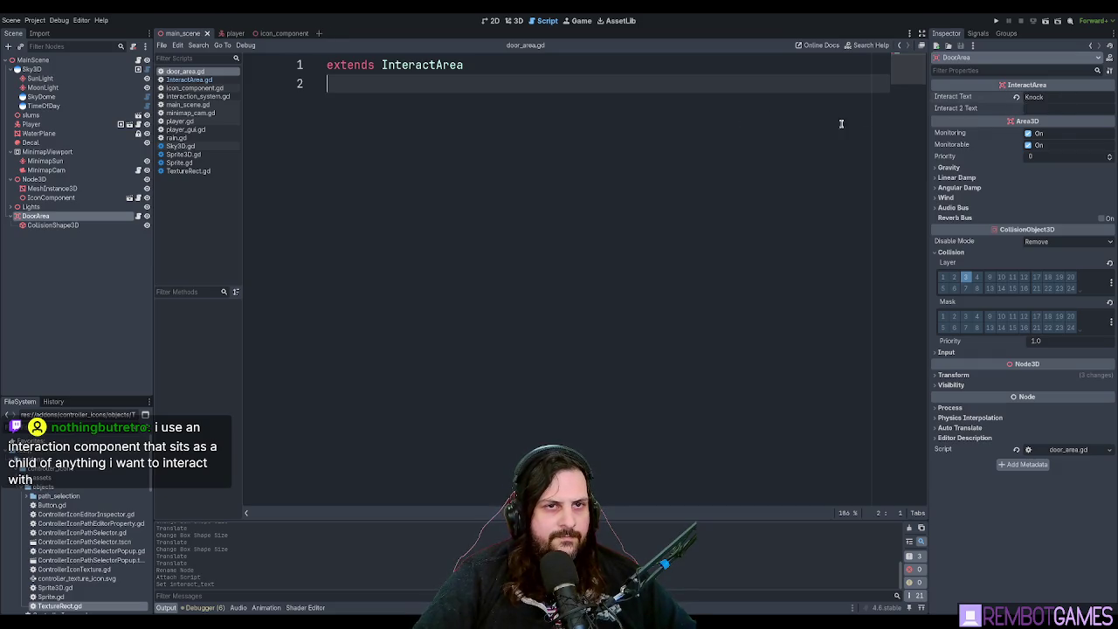
Bring InteractArea.gd back up in the script editor.
click(497, 67)
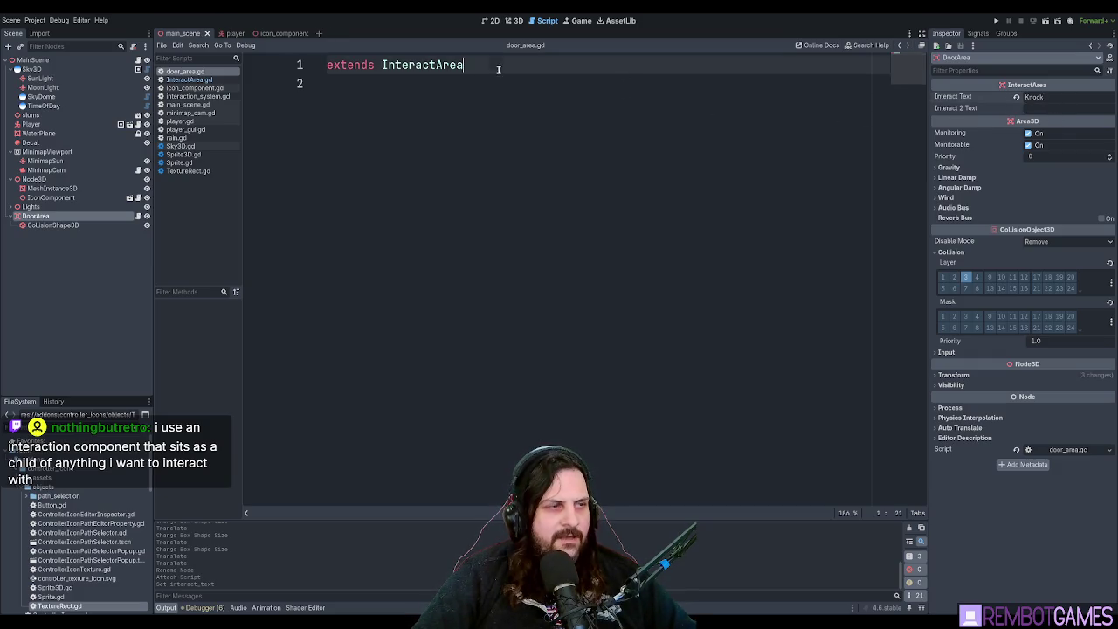
click(621, 90)
key(shift+Up)
click(188, 79)
key(Down)
key(Down)
key(Down)
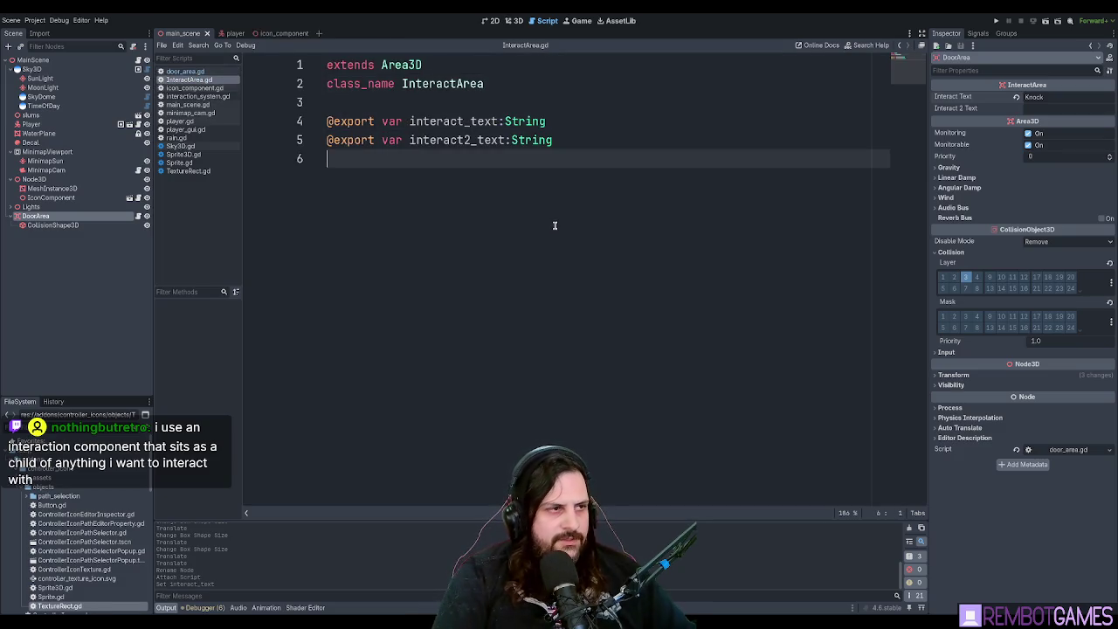
Declare signal interacted(int) below the class name in InteractArea.gd and save it.
key(Up)
key(Up)
key(Up)
key(Return)
key(Return)
key(Up)
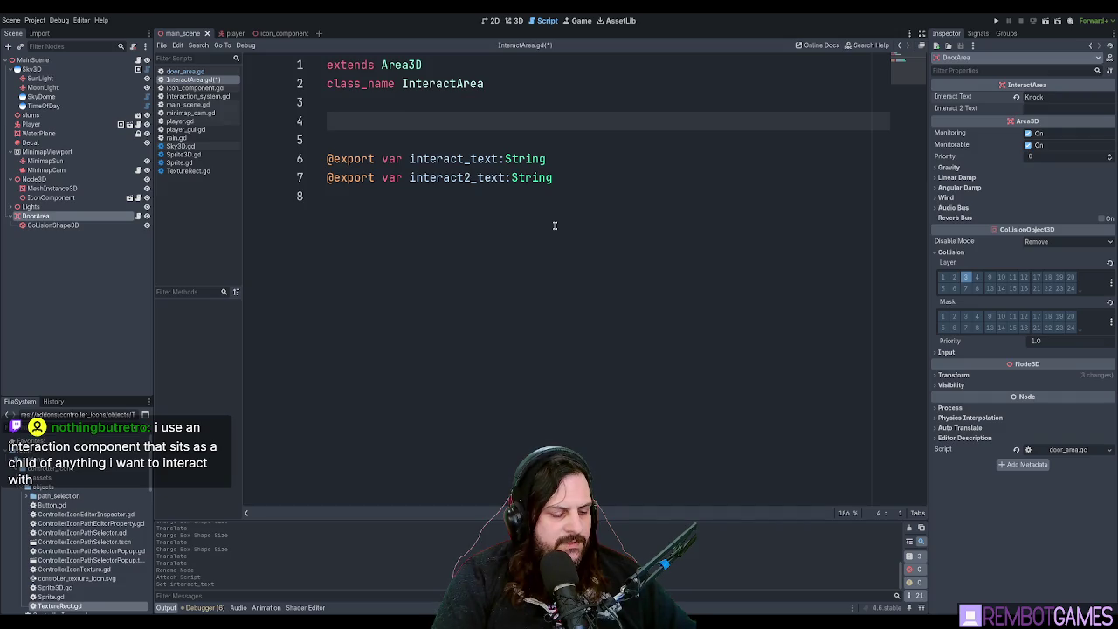
text(sign)
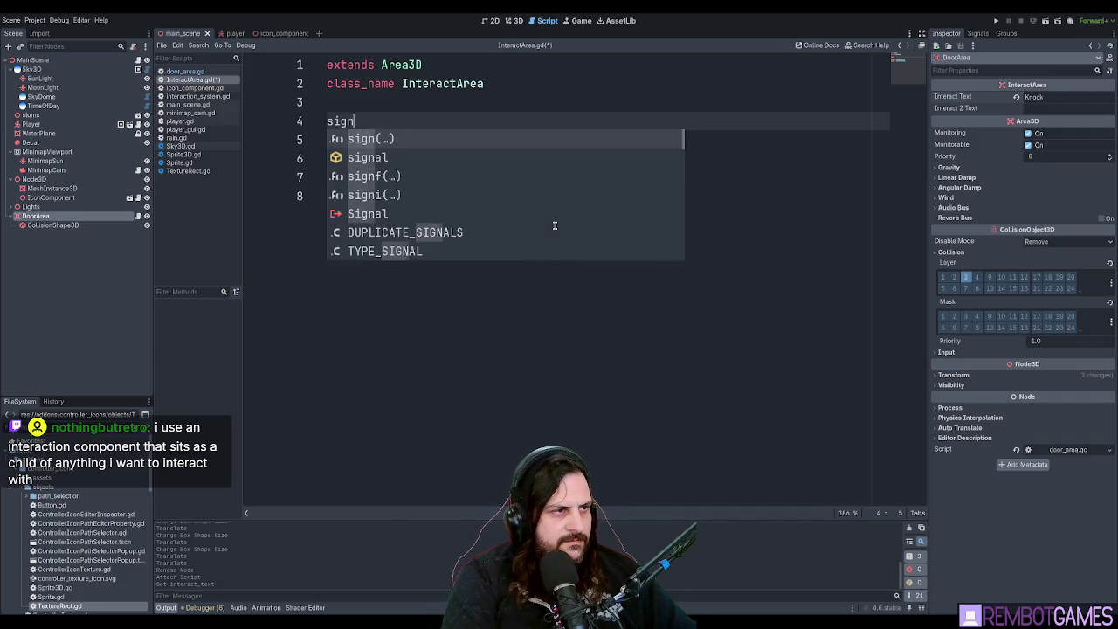
text(al)
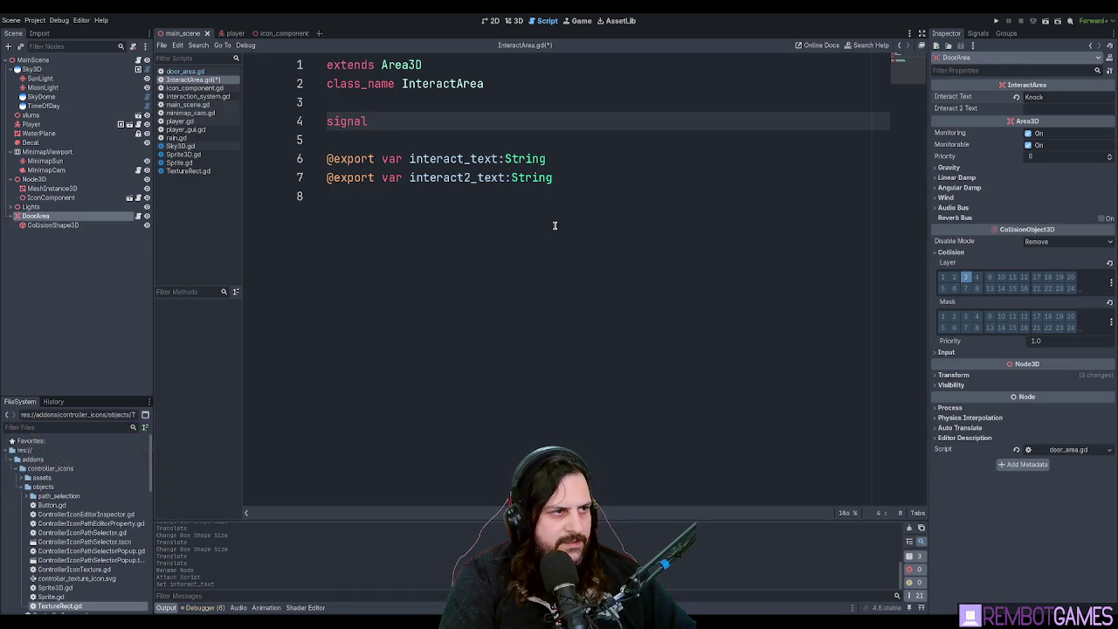
text( interacte)
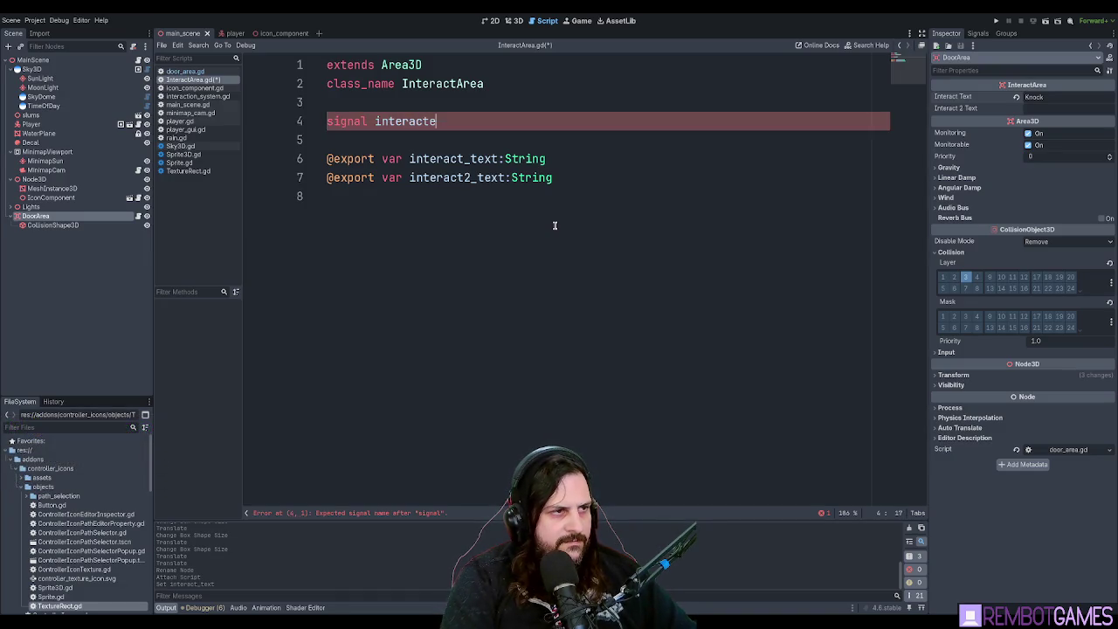
text(()
key(BackSpace)
text()i)
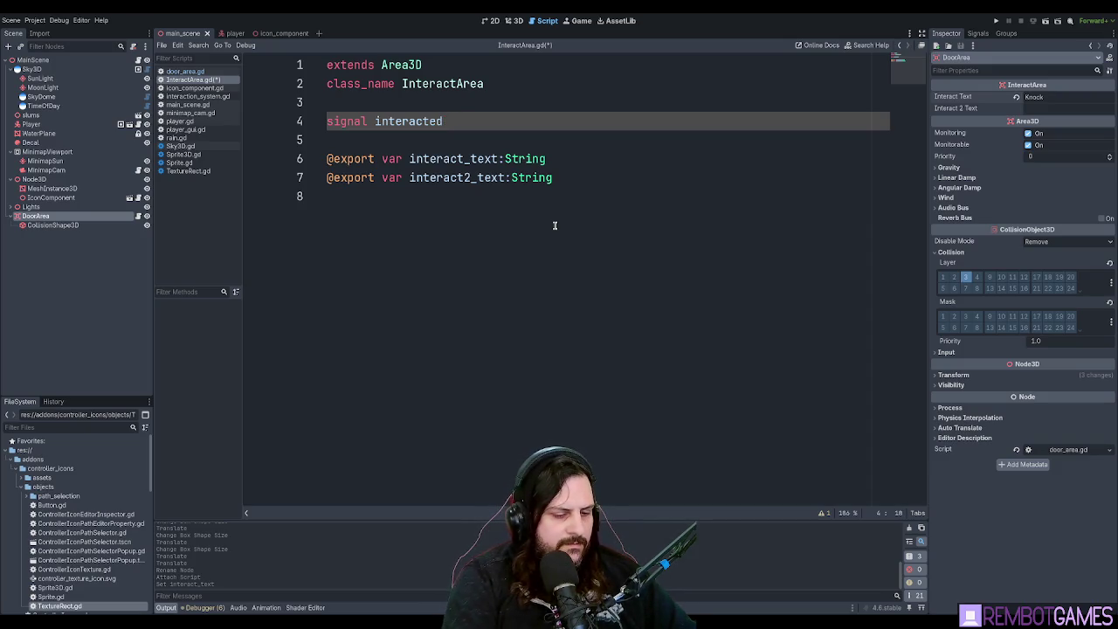
text(nt)
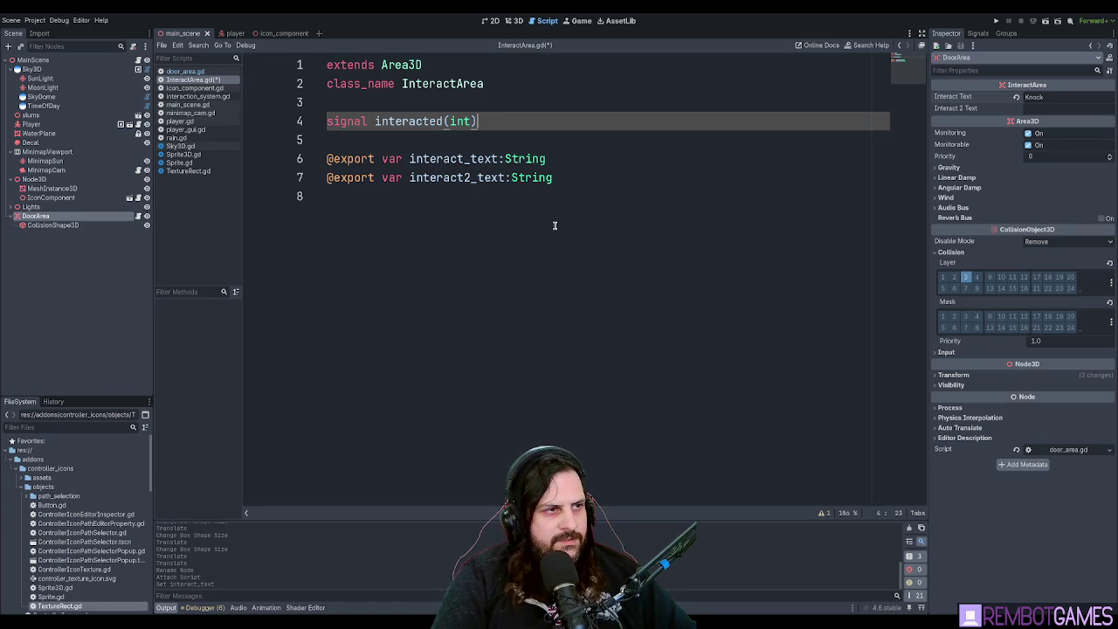
key(Return)
text(1,2)
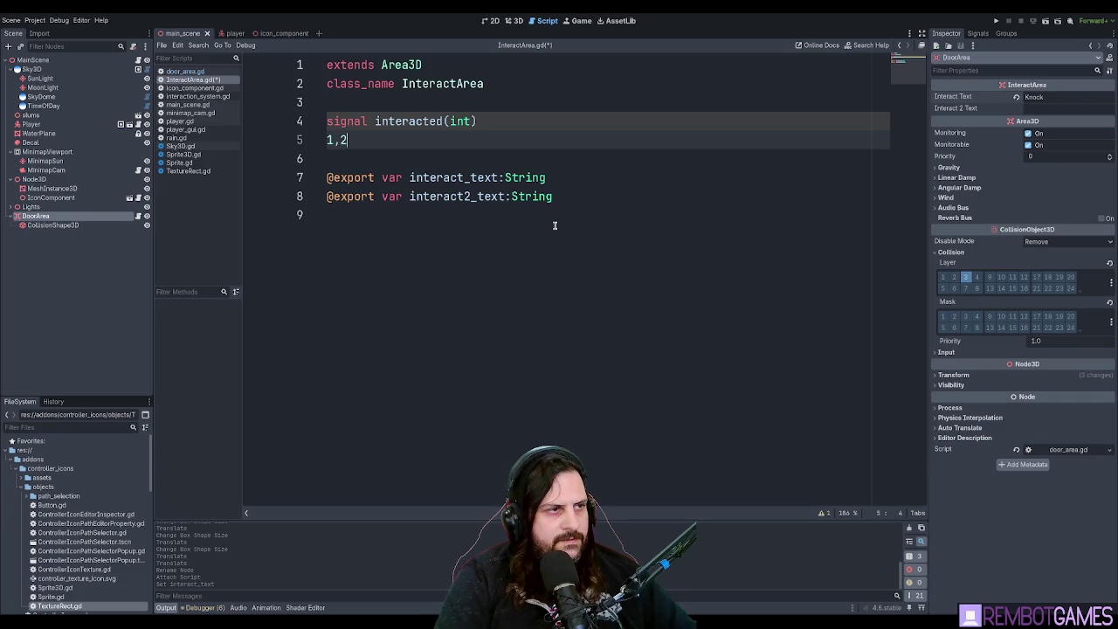
key(shift+Home)
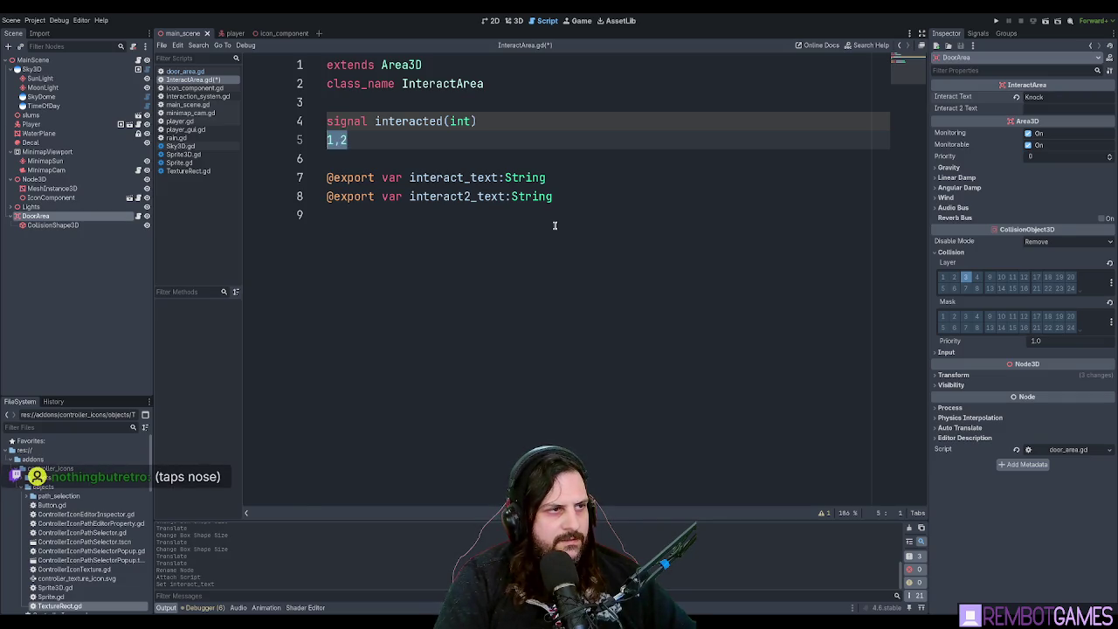
key(BackSpace)
key(BackSpace)
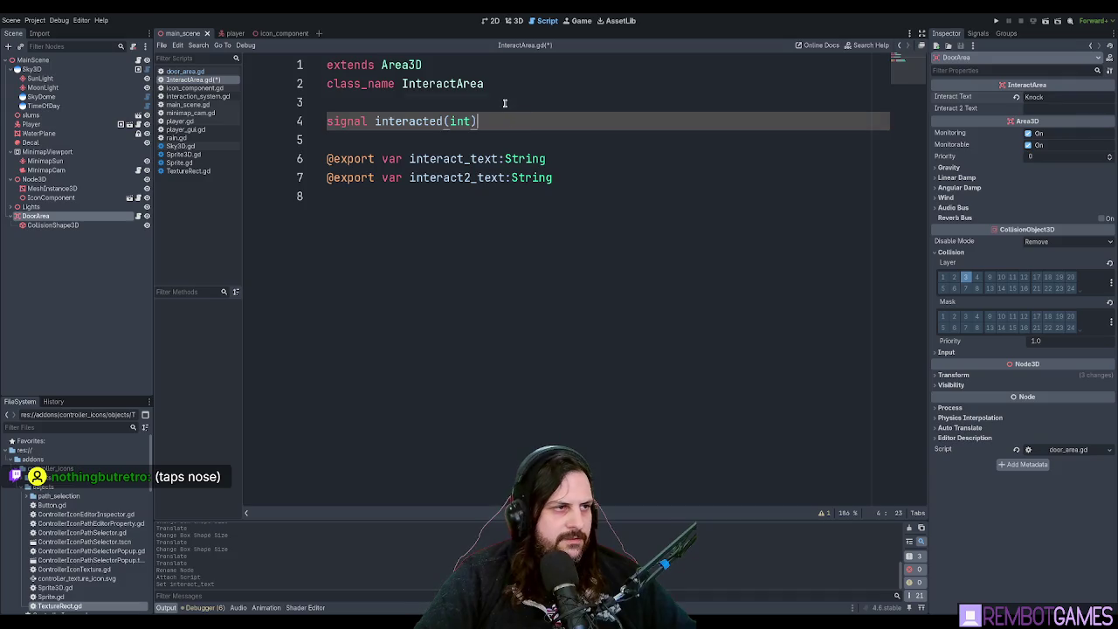
key(ctrl+s)
Return to door_area.gd and start a new line.
double_click(404, 120)
click(184, 71)
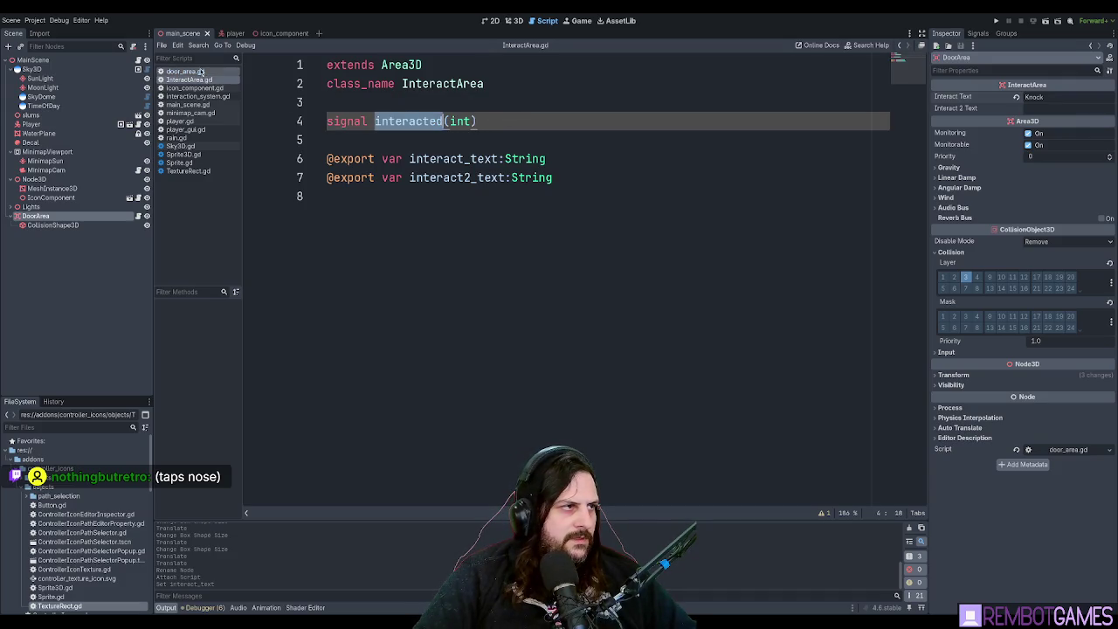
key(Return)
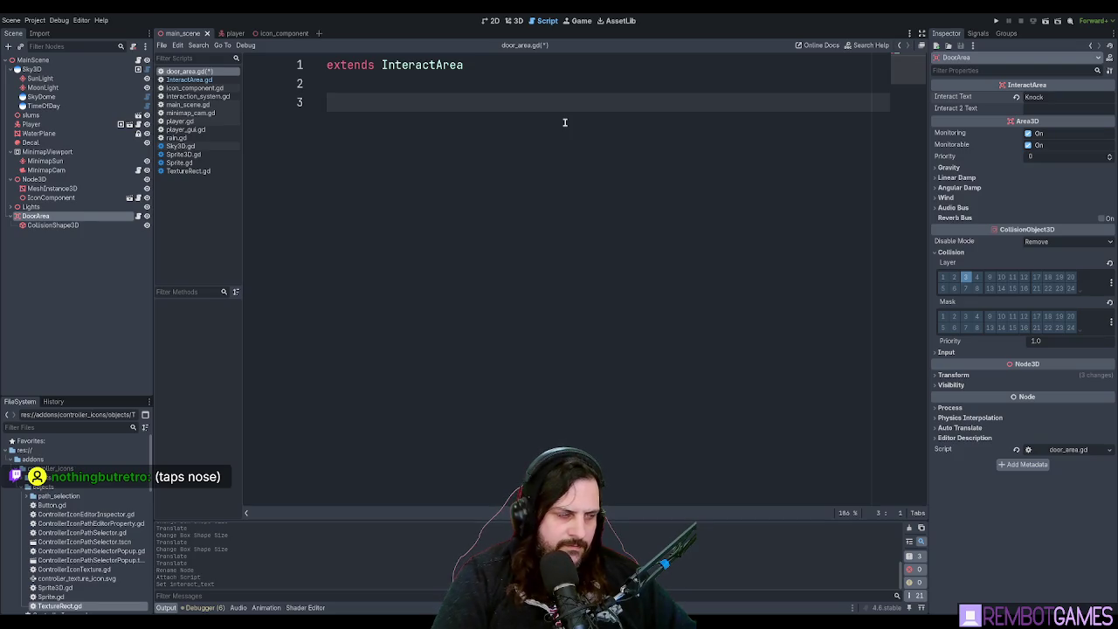
Save door_area.gd and add an AudioStreamPlayer3D child under DoorArea.
key(ctrl+s)
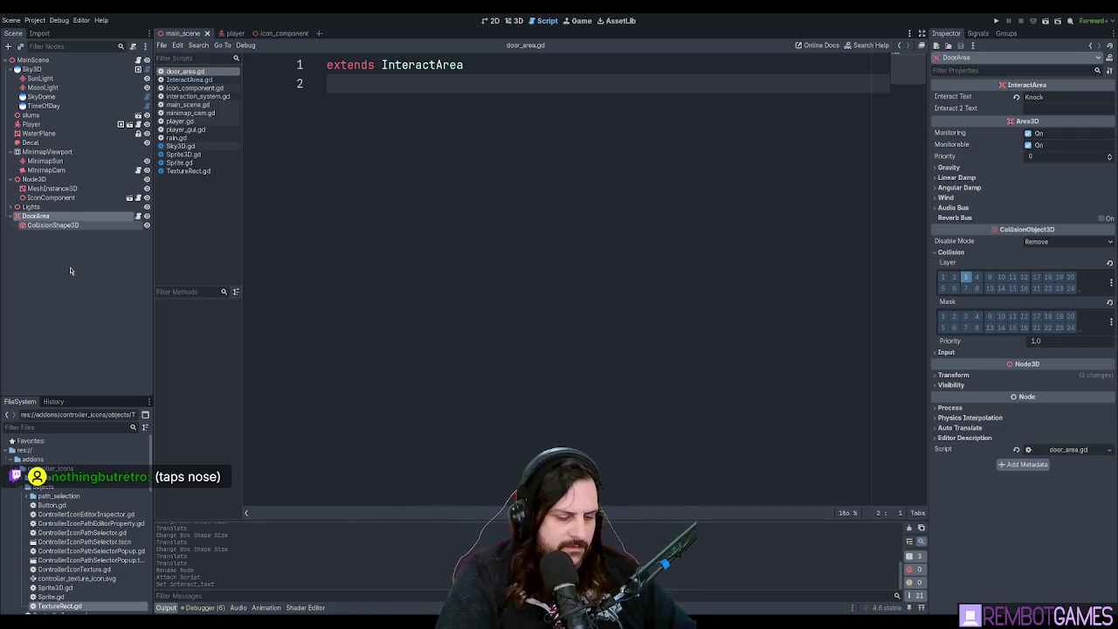
click(53, 216)
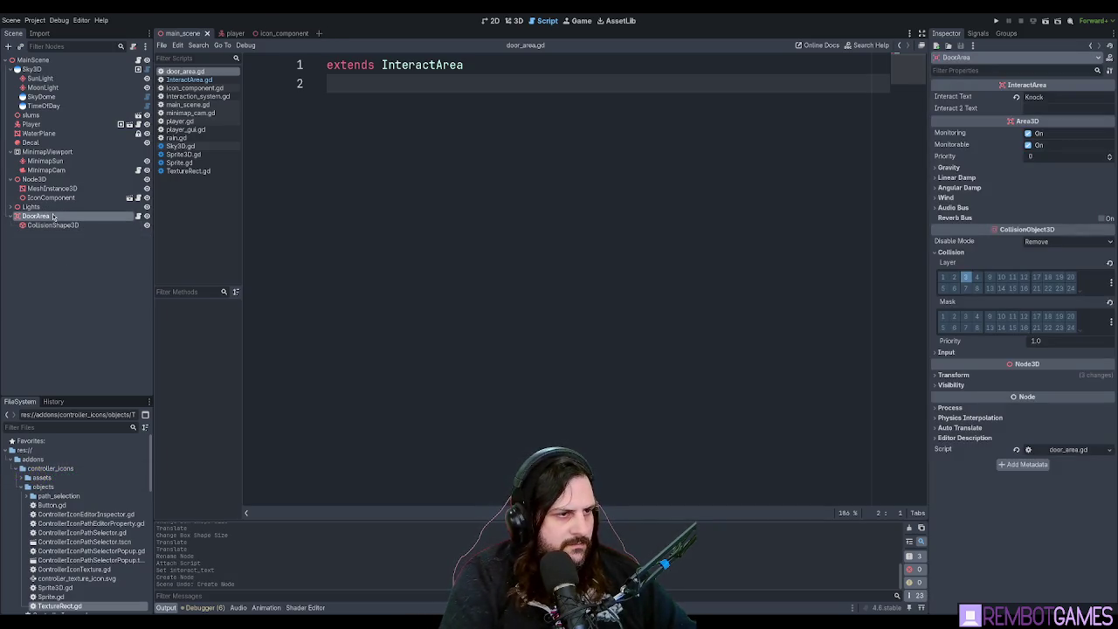
key(ctrl+a)
key(Return)
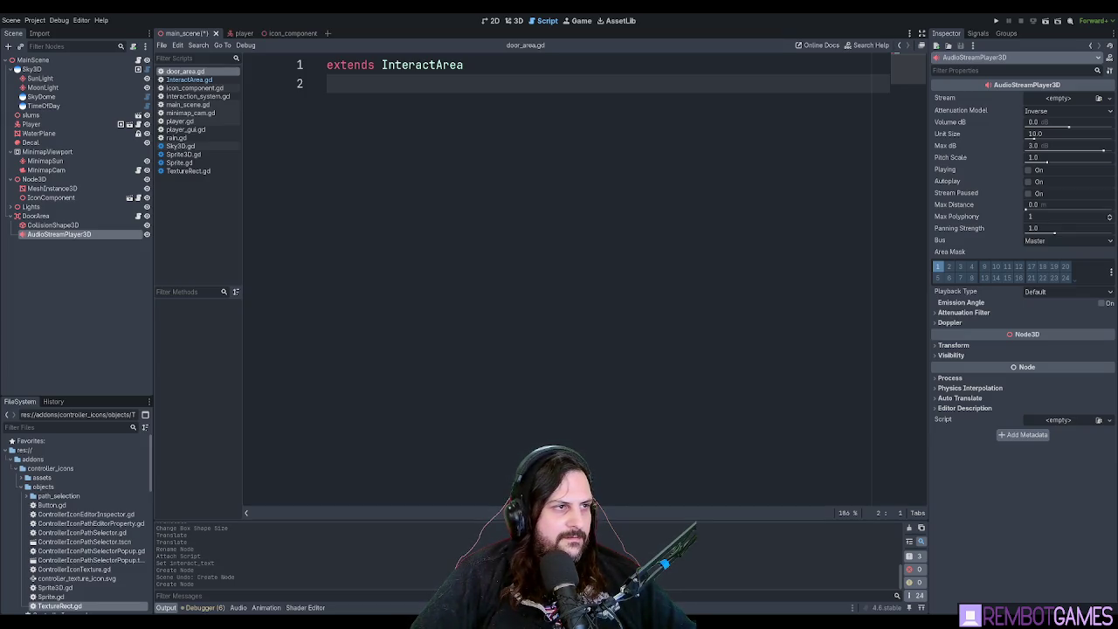
Run the game with the new DoorKnockAudio sound in place, then stop it.
key(F5)
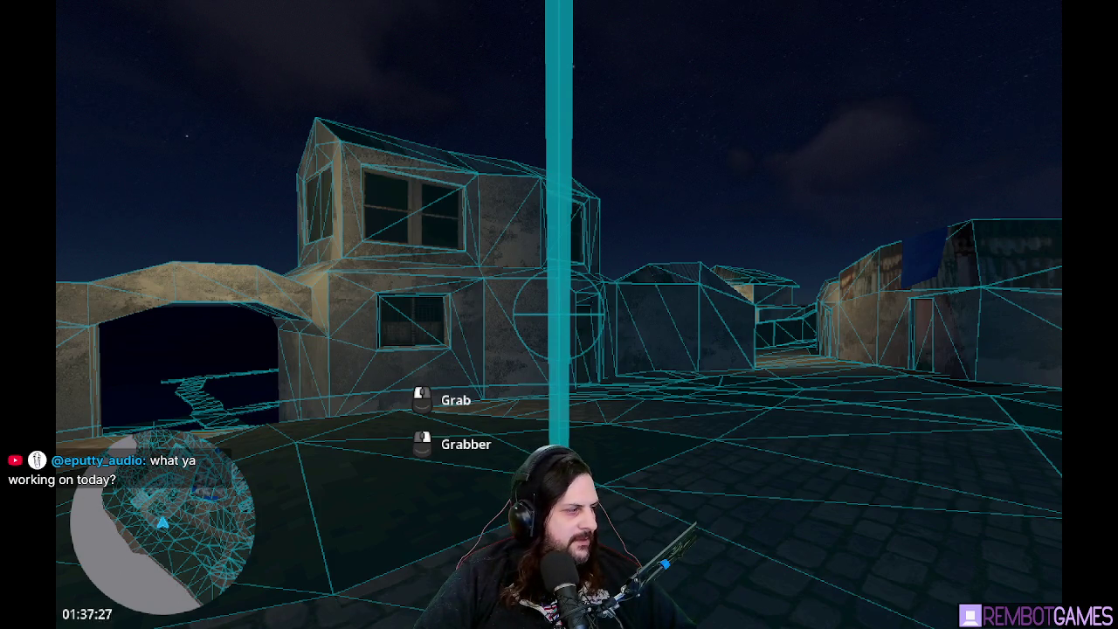
key(F8)
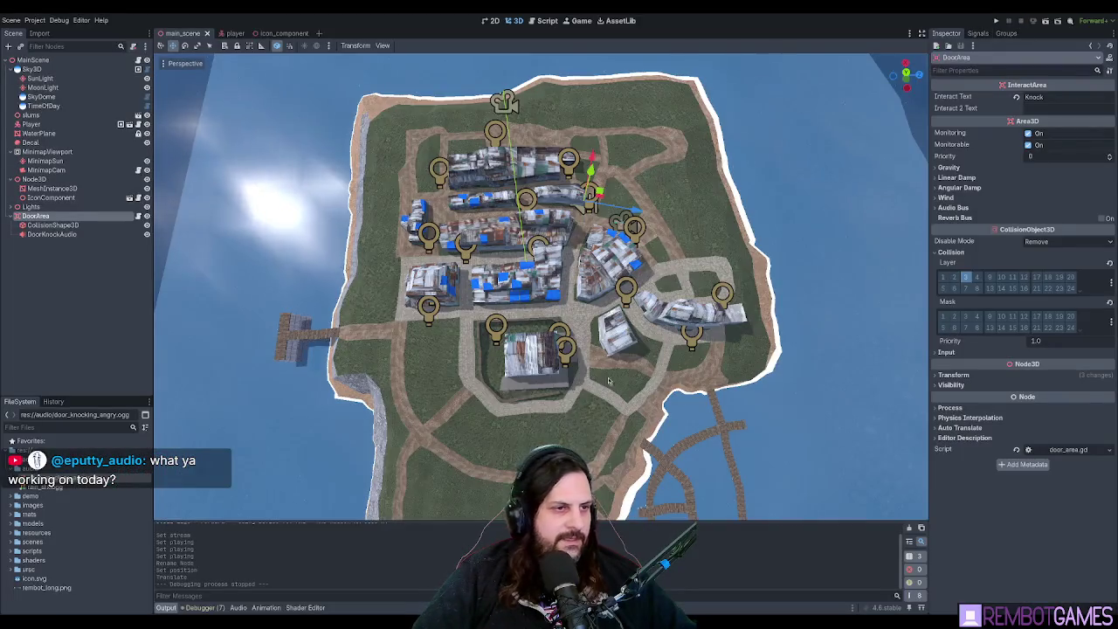
scroll(674, 260, down, 3)
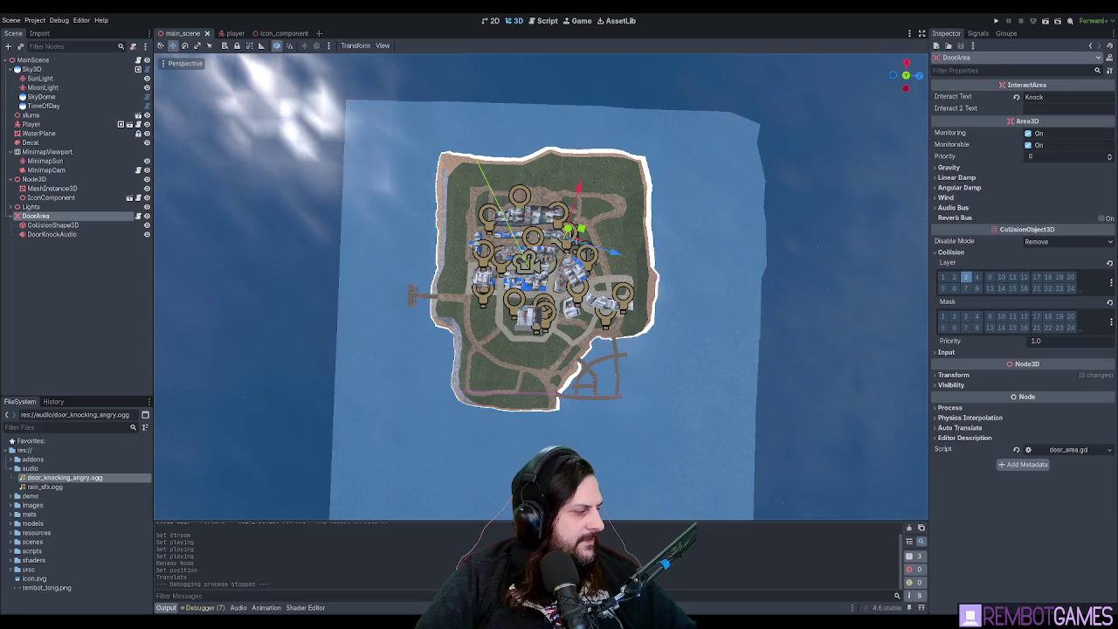
mouse_move(387, 380)
mouse_down()
mouse_move(451, 353)
mouse_move(450, 246)
mouse_up()
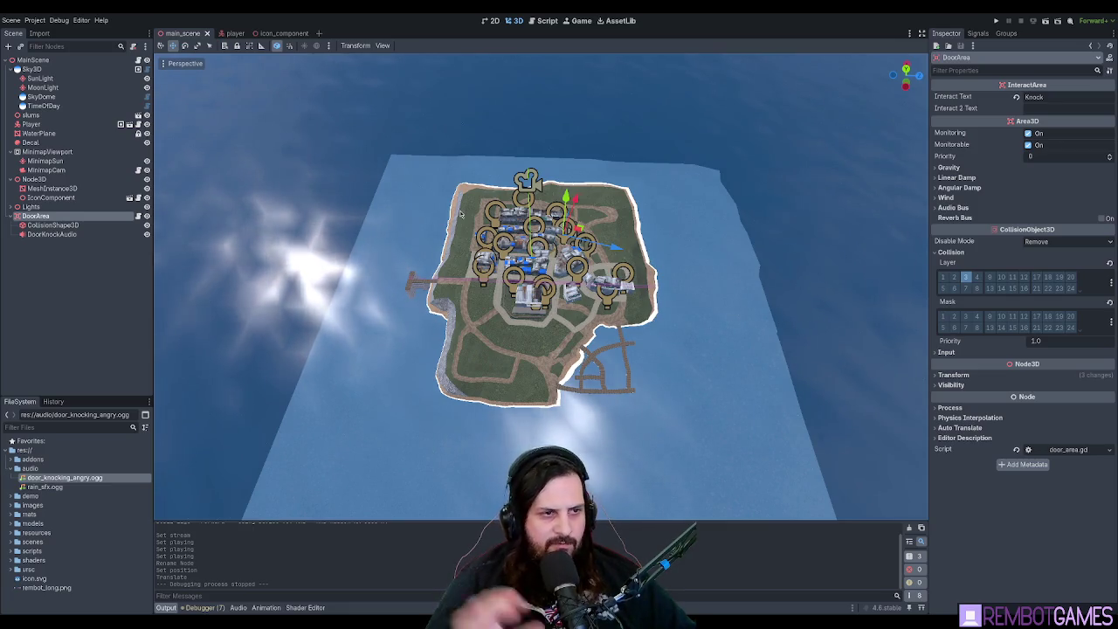
drag(491, 284, 491, 244)
scroll(490, 245, up, 3)
drag(541, 279, 542, 254)
scroll(541, 267, up, 3)
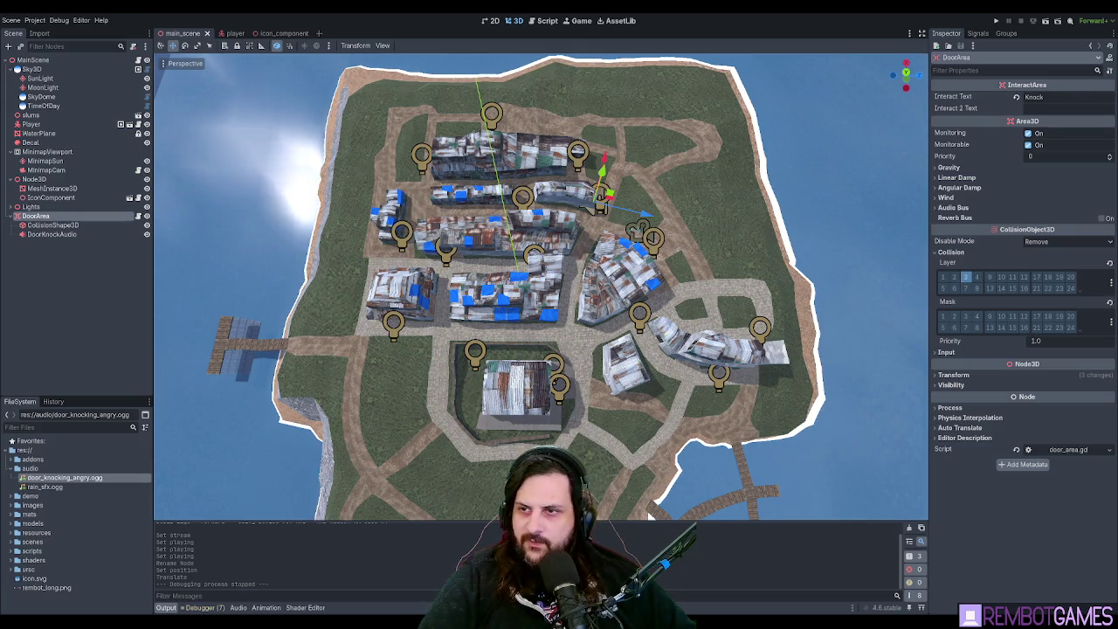
drag(541, 262, 542, 249)
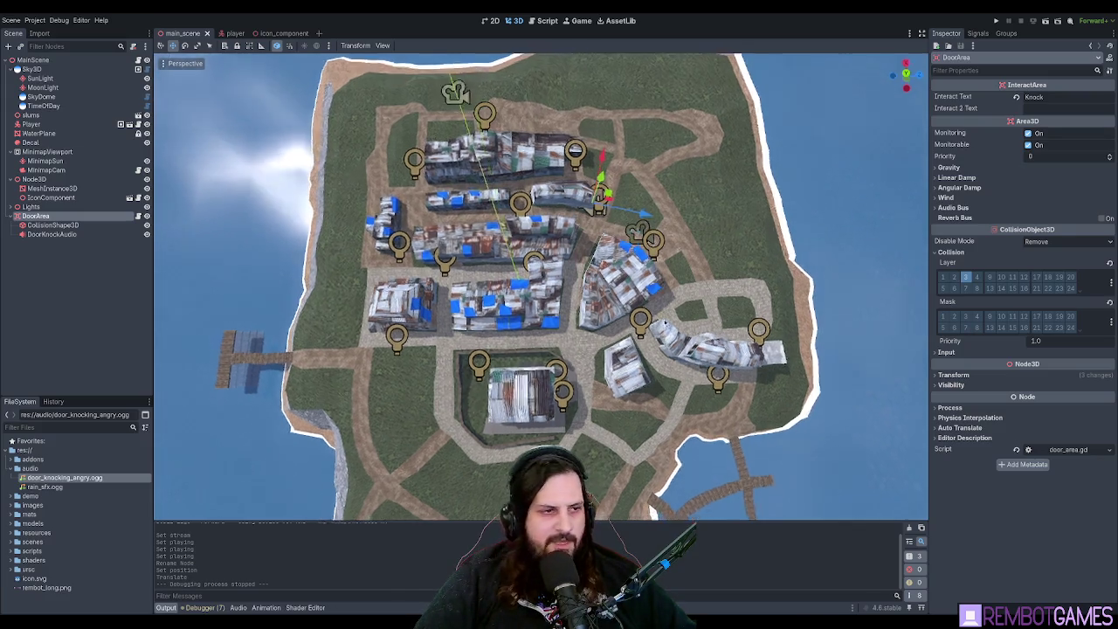
scroll(542, 262, up, 2)
scroll(626, 421, down, 2)
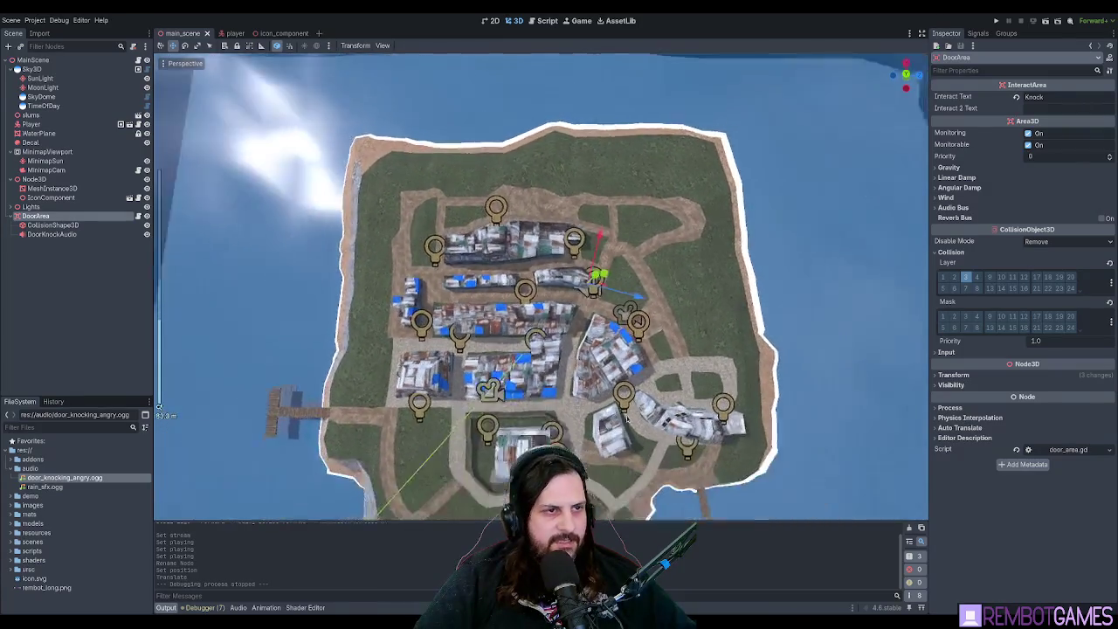
mouse_move(625, 421)
mouse_down()
mouse_move(646, 278)
mouse_move(558, 223)
mouse_move(561, 232)
mouse_up()
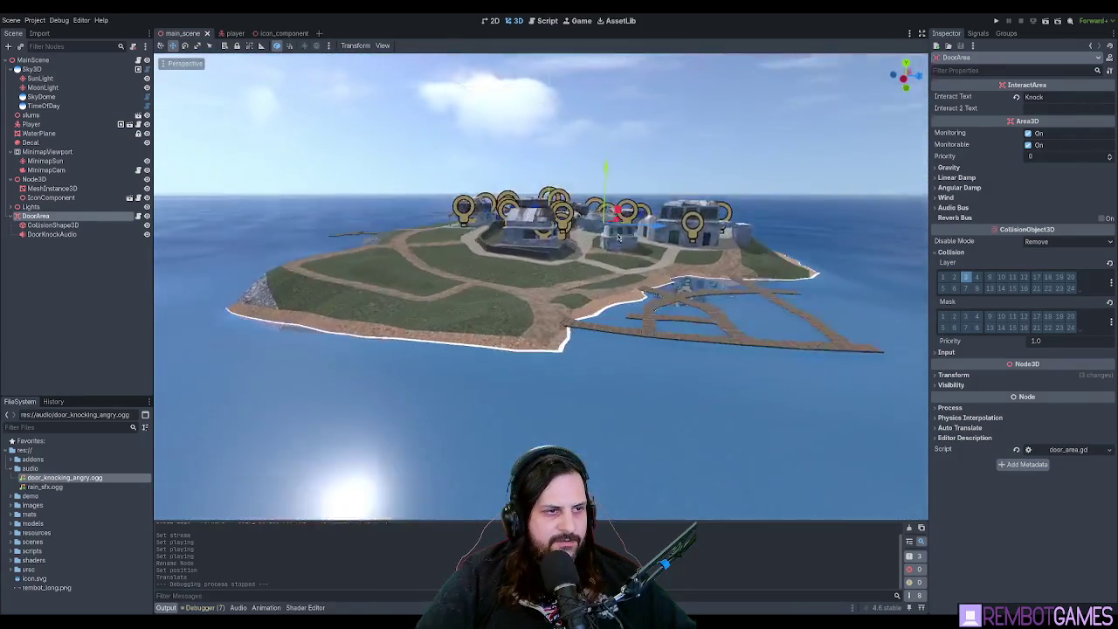
scroll(611, 253, up, 4)
Run the game, stop it, then relaunch it to check the Grab and Grabber prompts at the door.
key(F5)
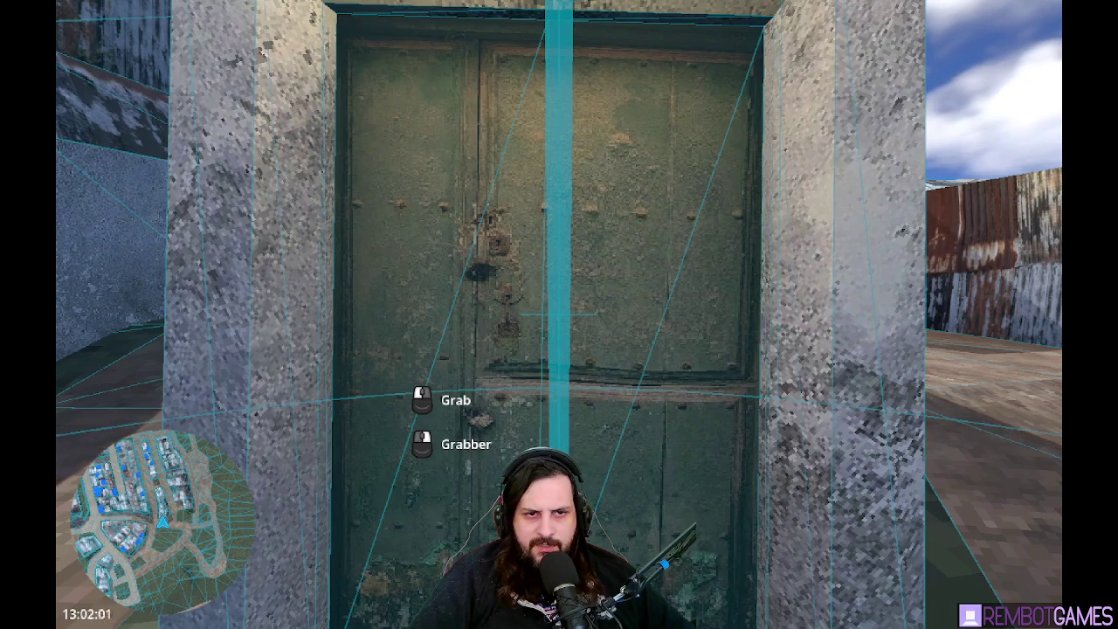
key(F8)
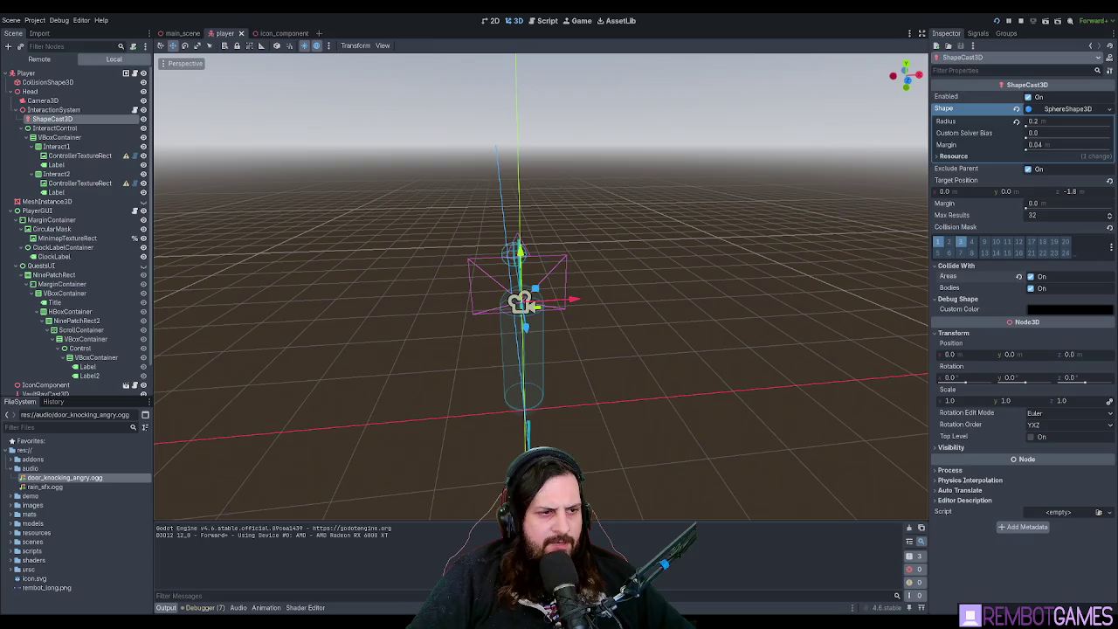
key(F5)
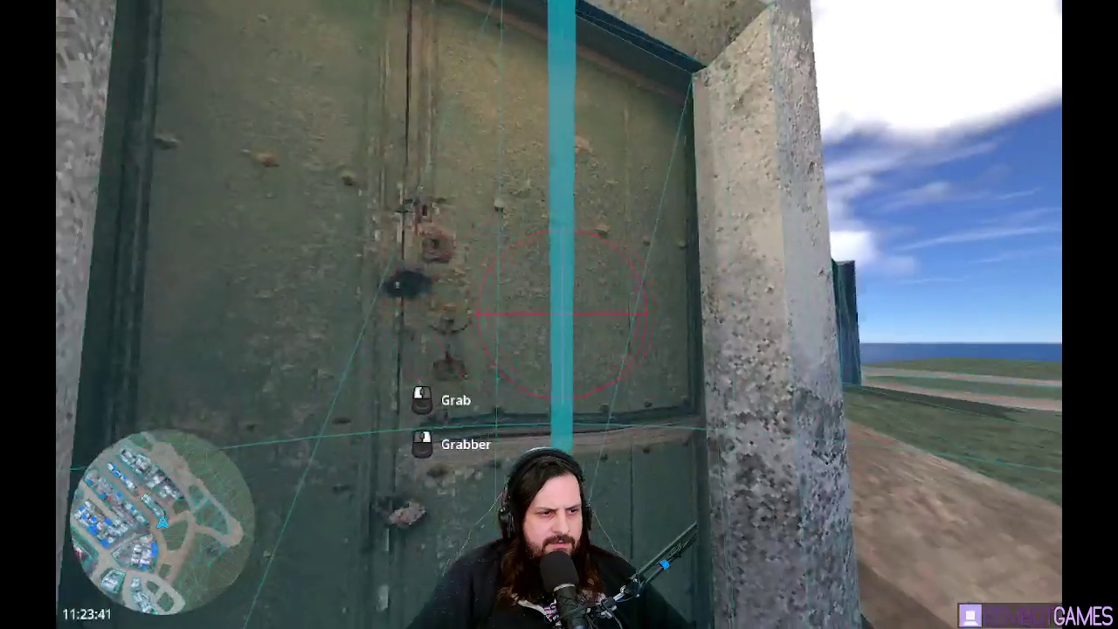
Stop the test run, inspect the icon_component scene's NewSprite3D node, and close that scene.
key(F8)
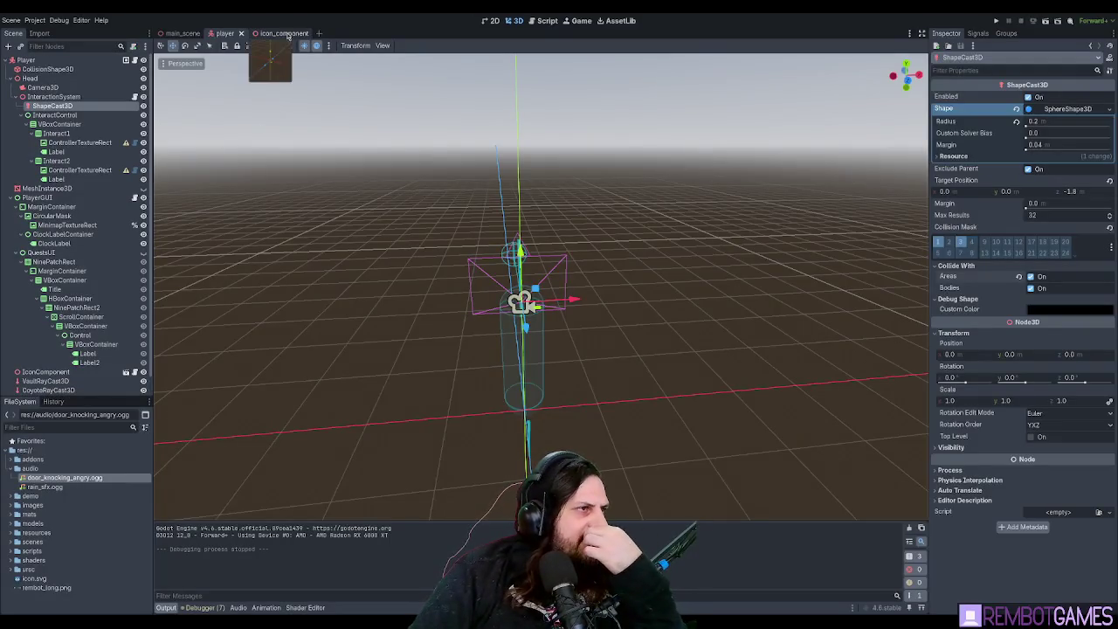
click(287, 34)
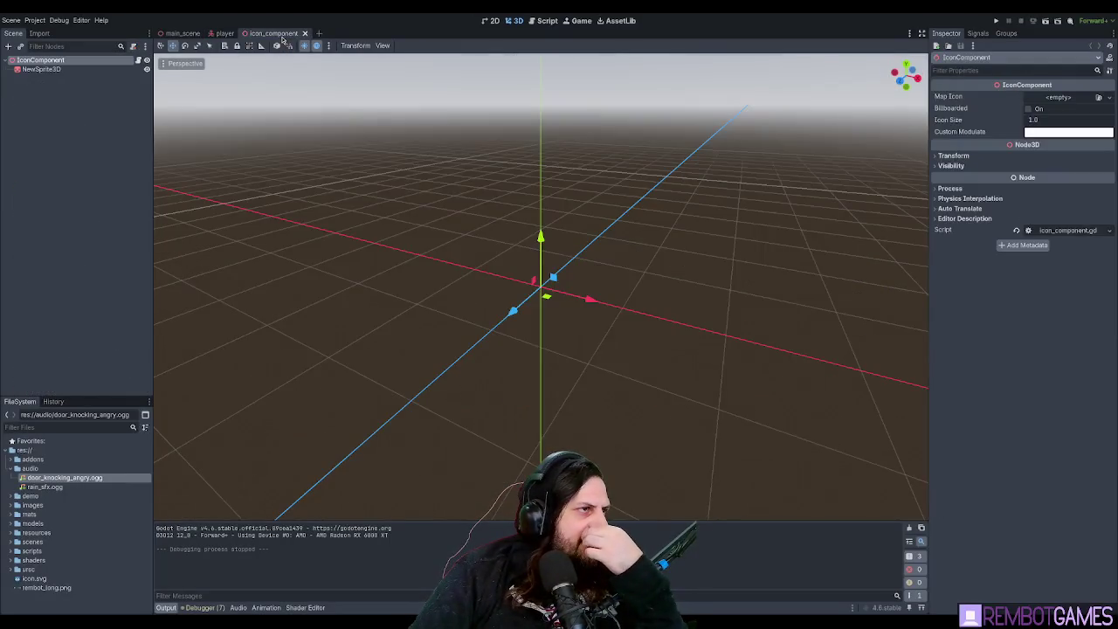
click(41, 69)
click(39, 59)
click(305, 34)
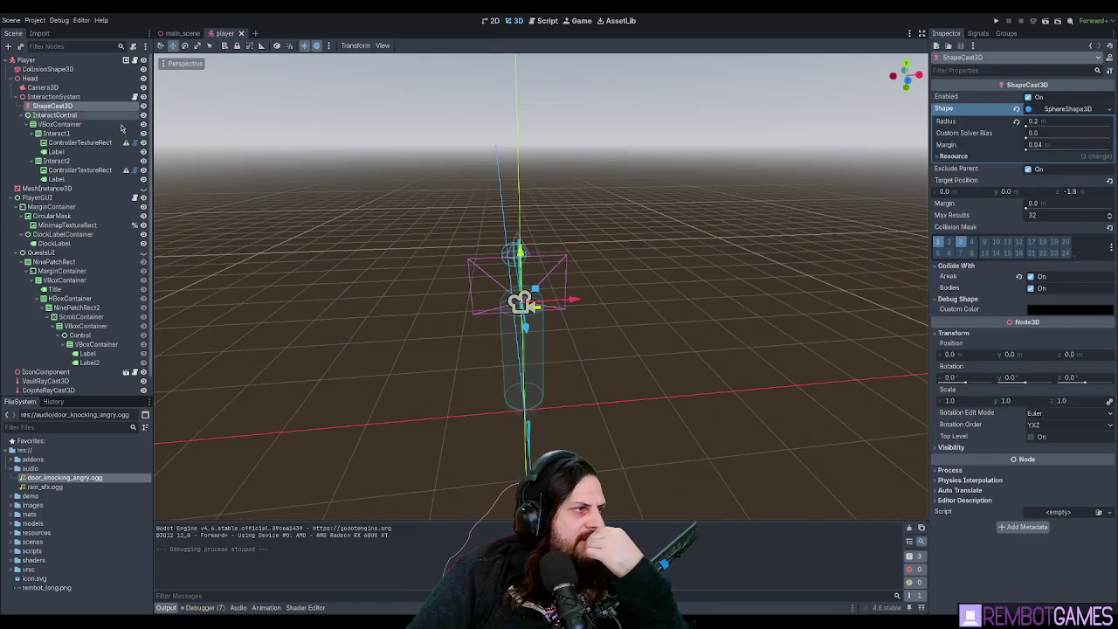
Open icon_component.gd in the script editor.
scroll(67, 133, down, 1)
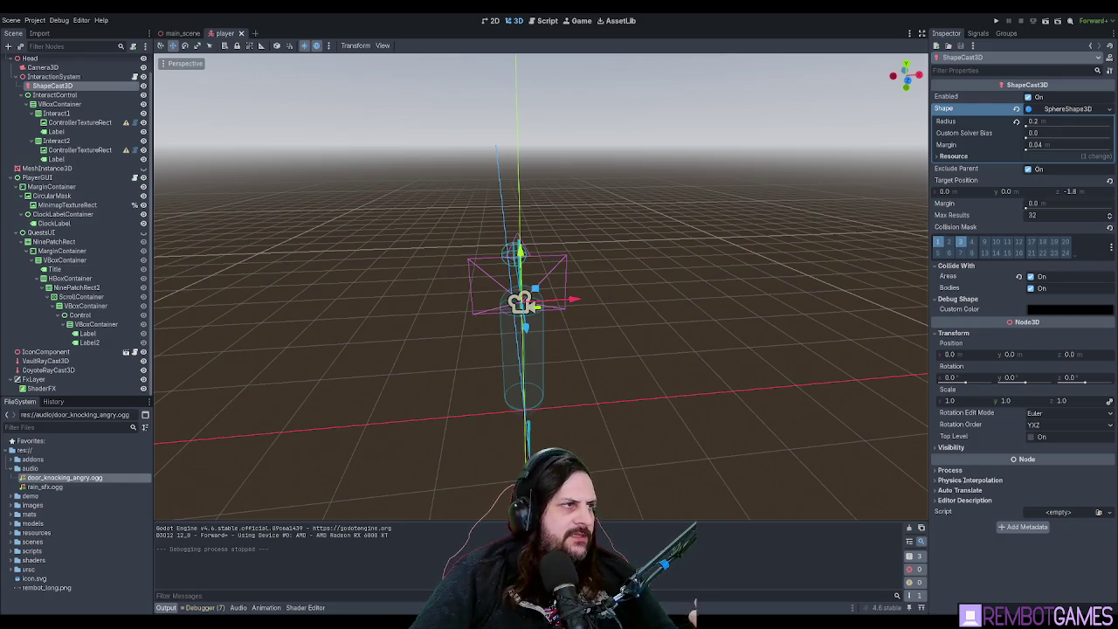
click(547, 20)
click(194, 88)
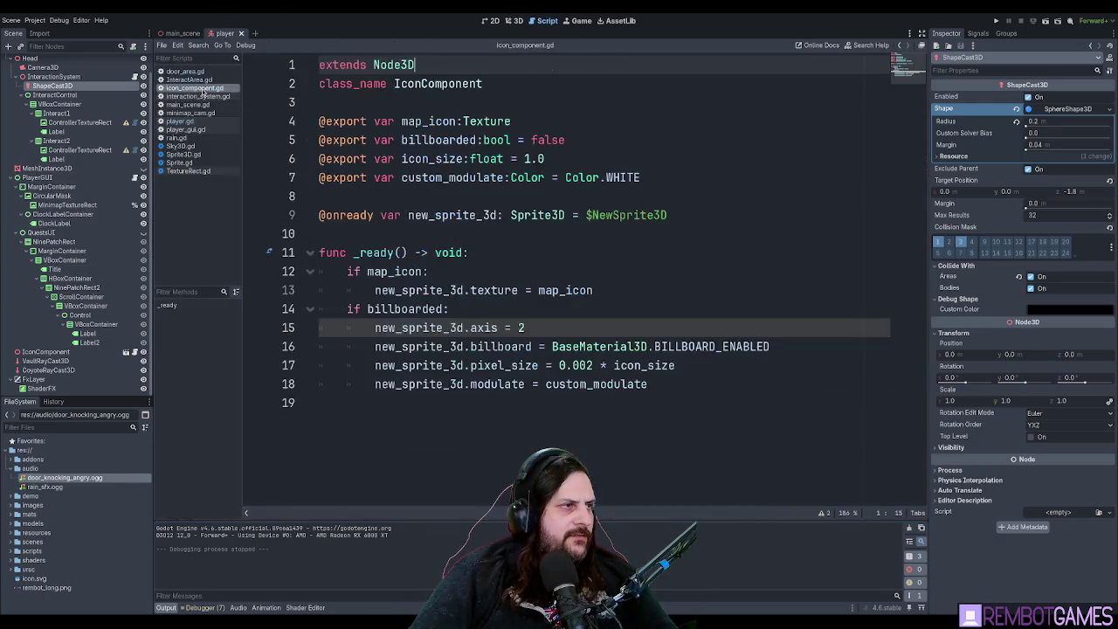
Open InteractArea.gd and read through its class name and signal lines.
click(187, 80)
click(426, 121)
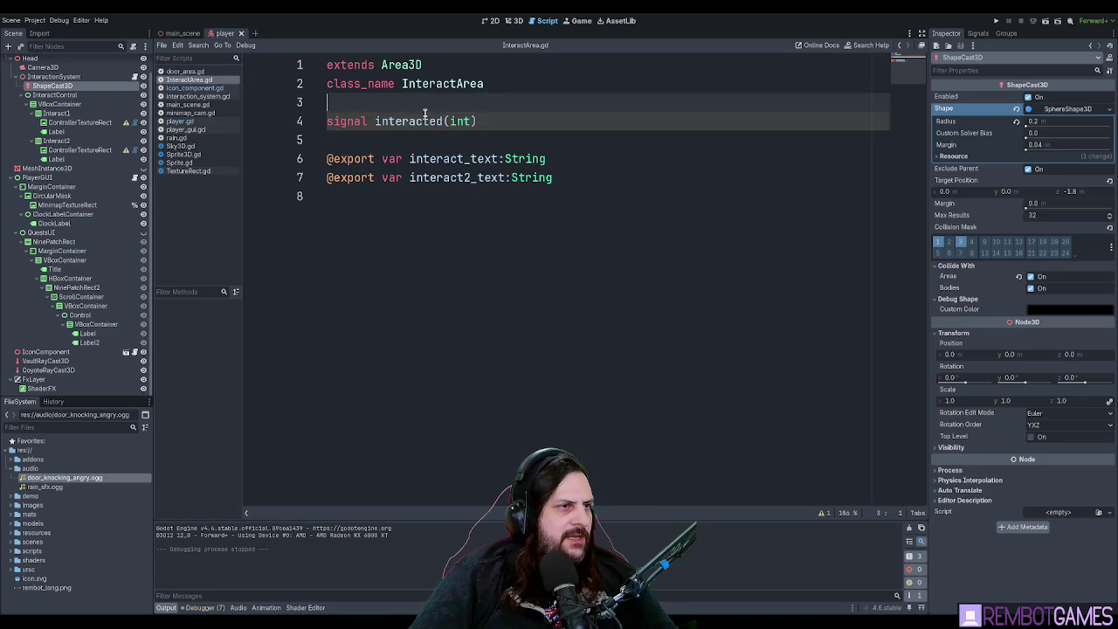
click(554, 140)
click(554, 124)
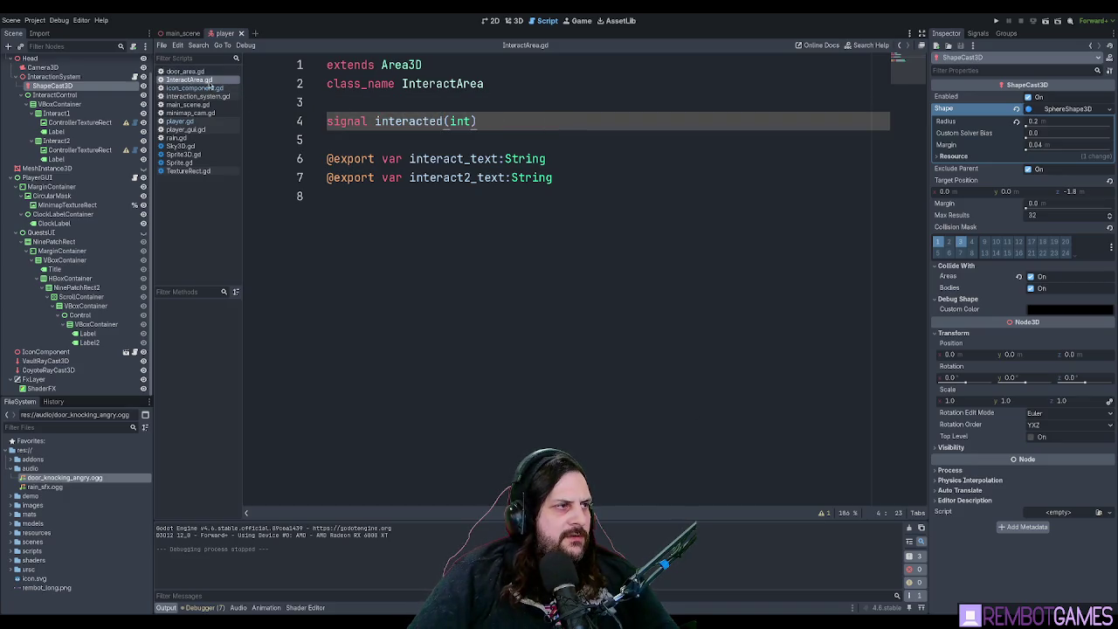
click(432, 103)
click(501, 124)
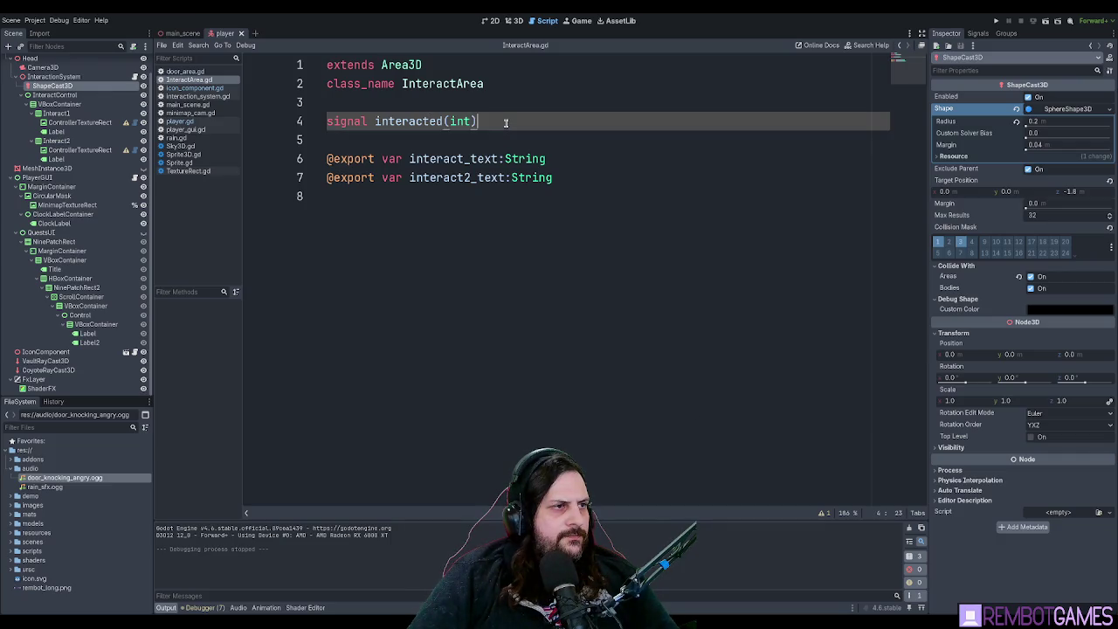
double_click(441, 83)
click(474, 70)
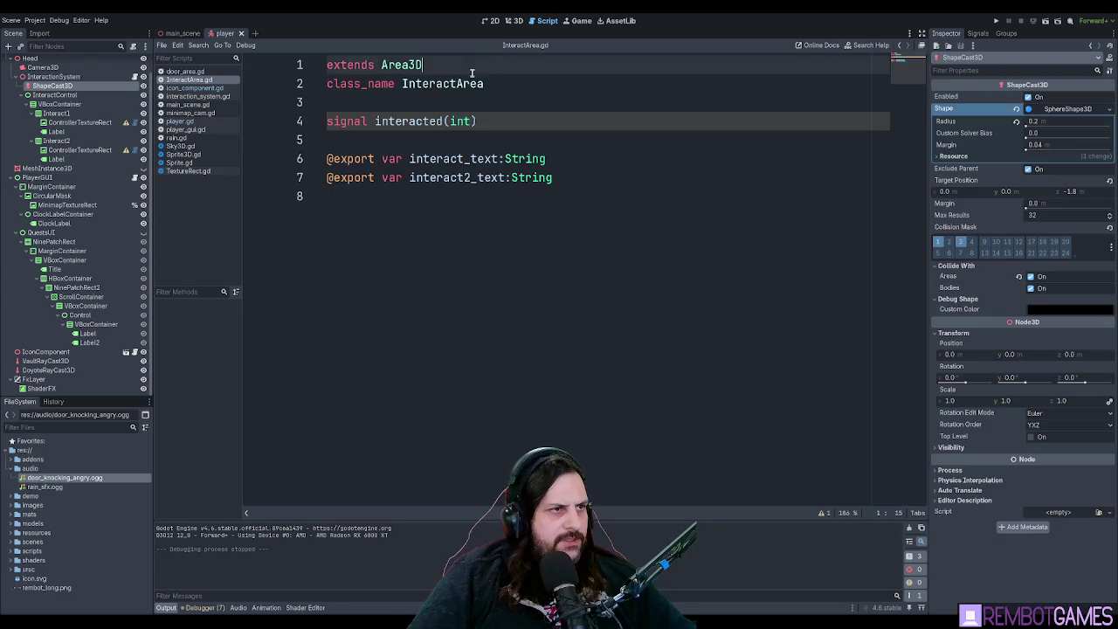
click(513, 83)
In the player scene, select InteractionSystem and open its interaction_system.gd script.
click(182, 33)
click(225, 34)
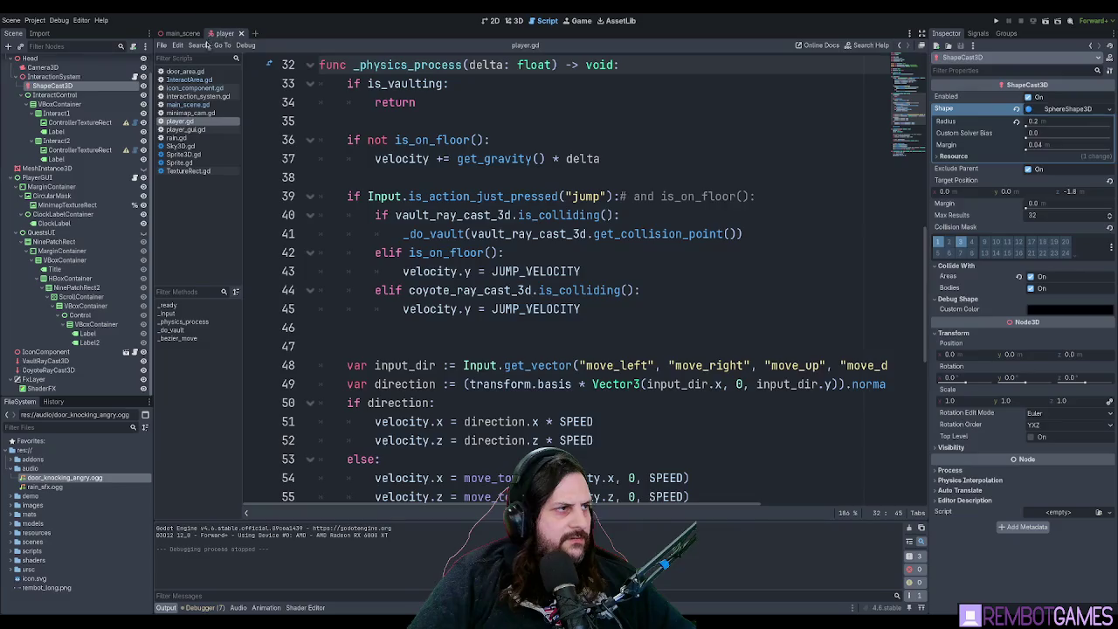
scroll(52, 140, up, 1)
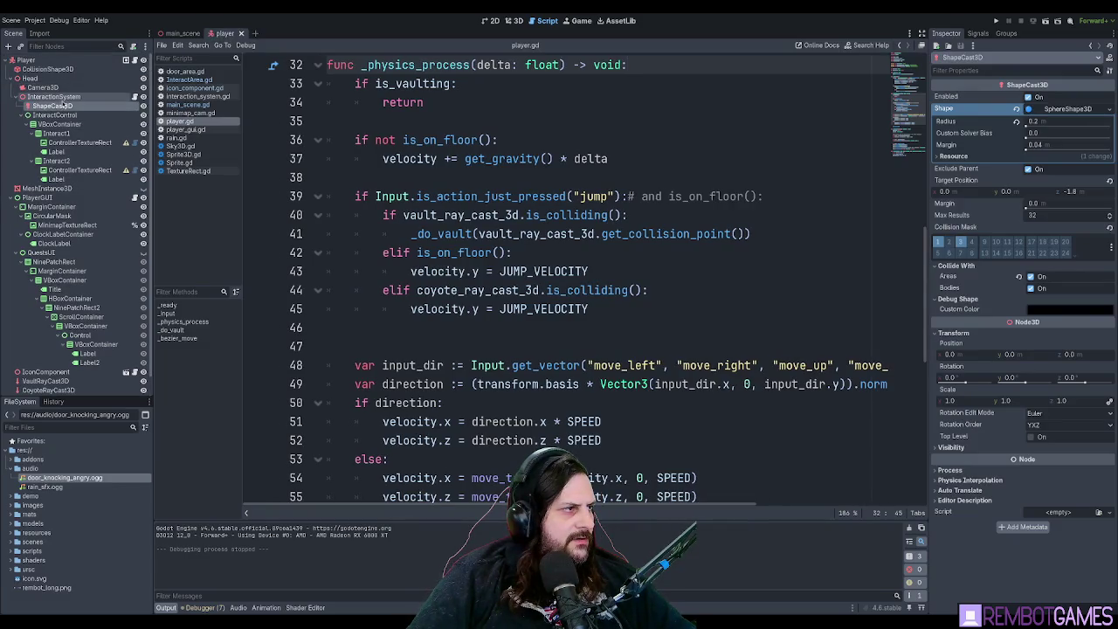
click(58, 97)
click(135, 97)
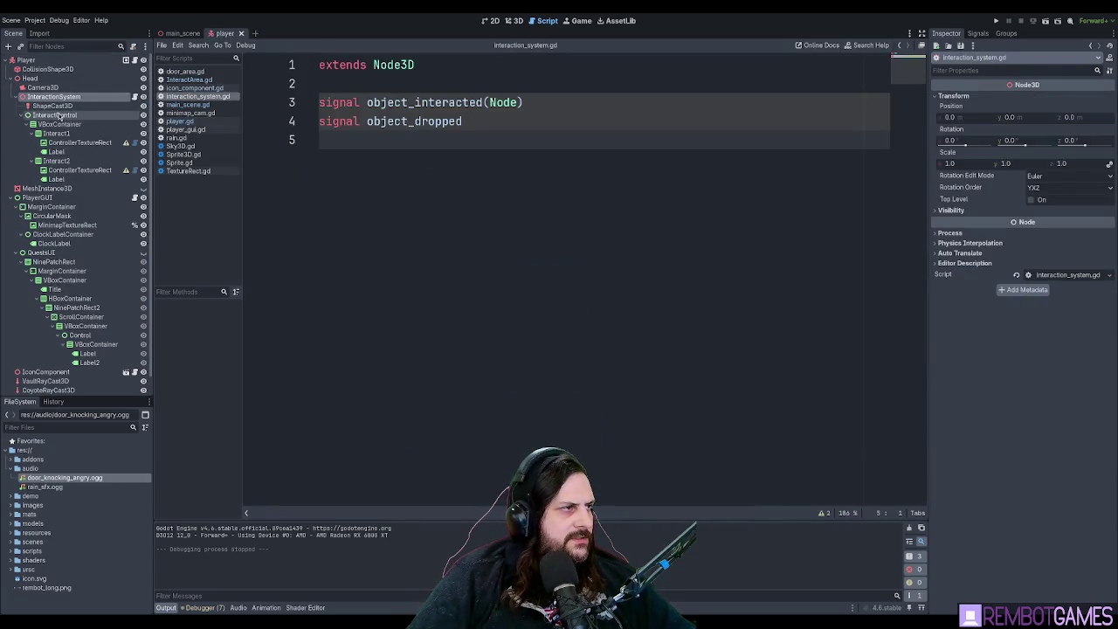
Inspect InteractControl and the first prompt's ControllerTextureRect and label.
click(58, 115)
click(57, 98)
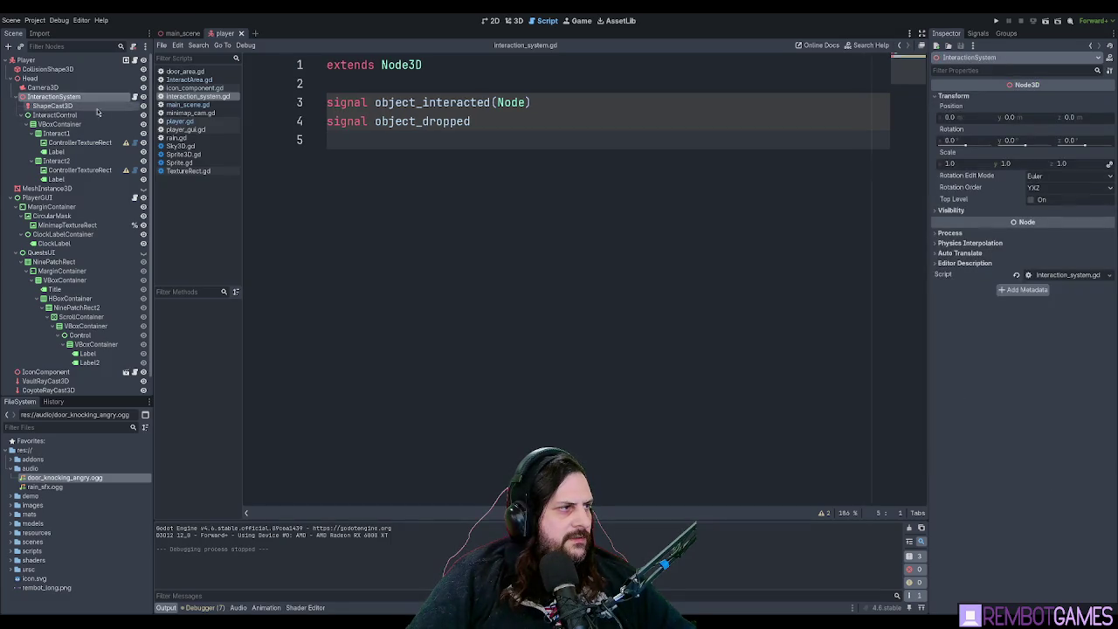
click(54, 115)
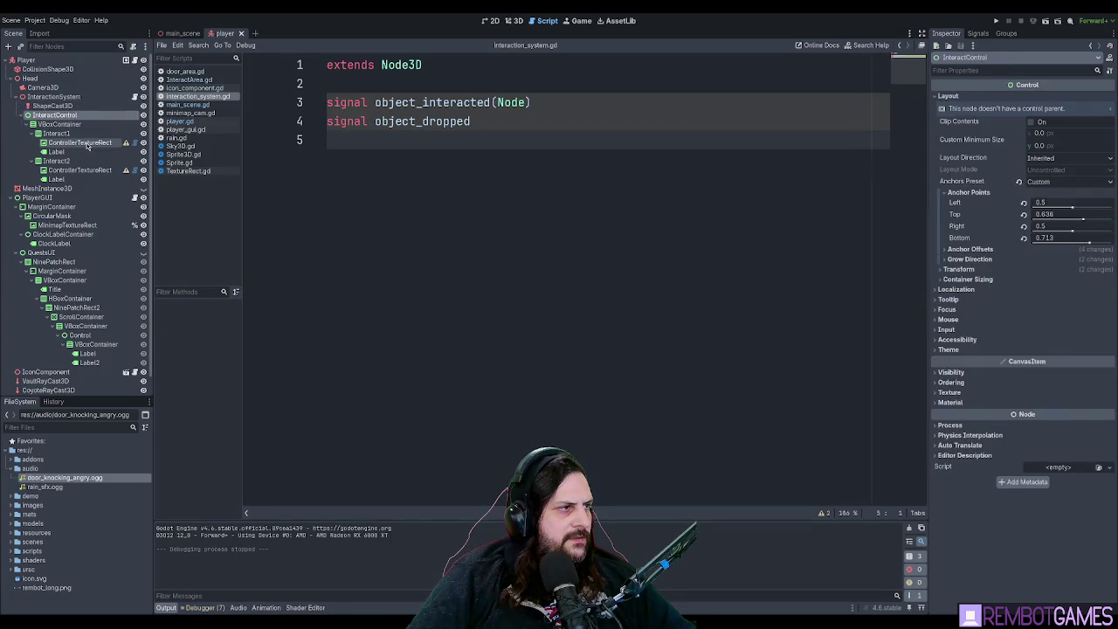
click(88, 144)
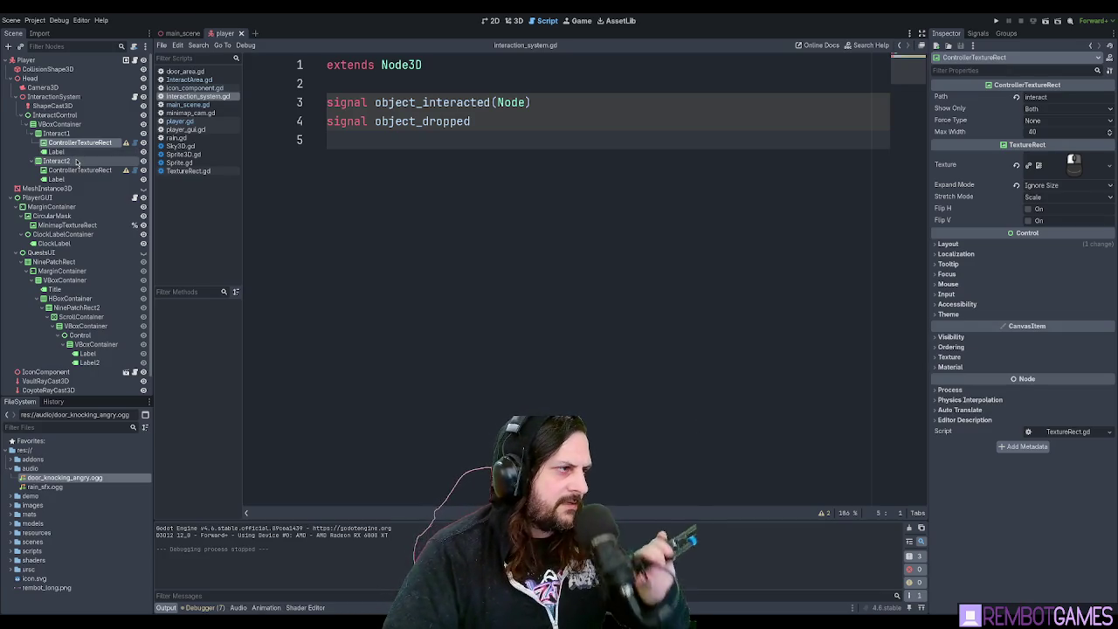
click(70, 152)
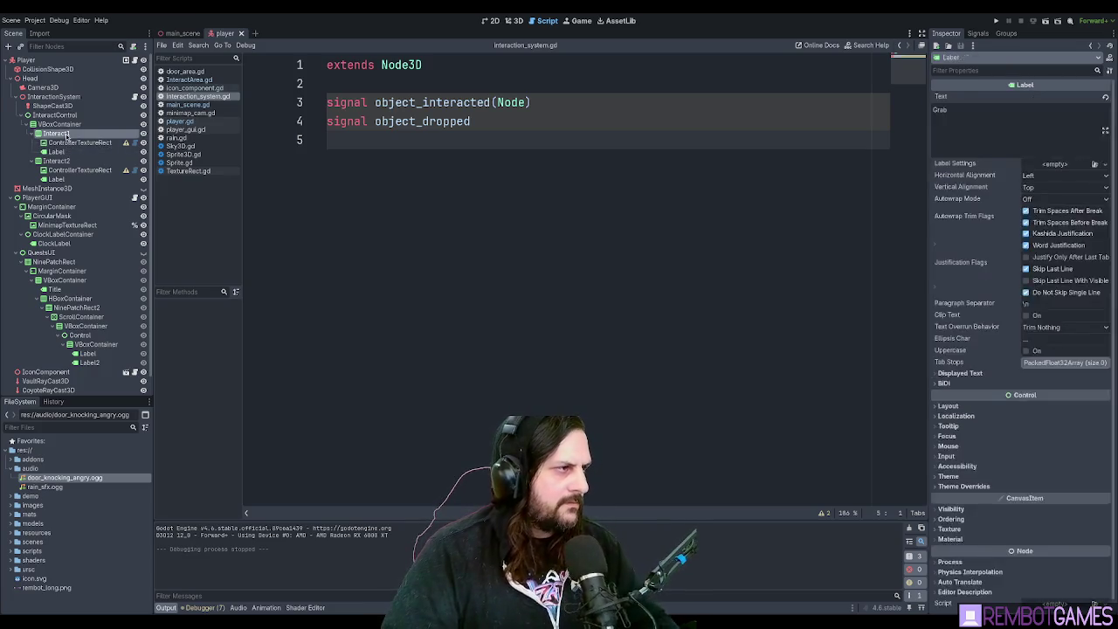
Rename Interact1 to Interact1Box and Interact2 to Interact2Box.
click(68, 135)
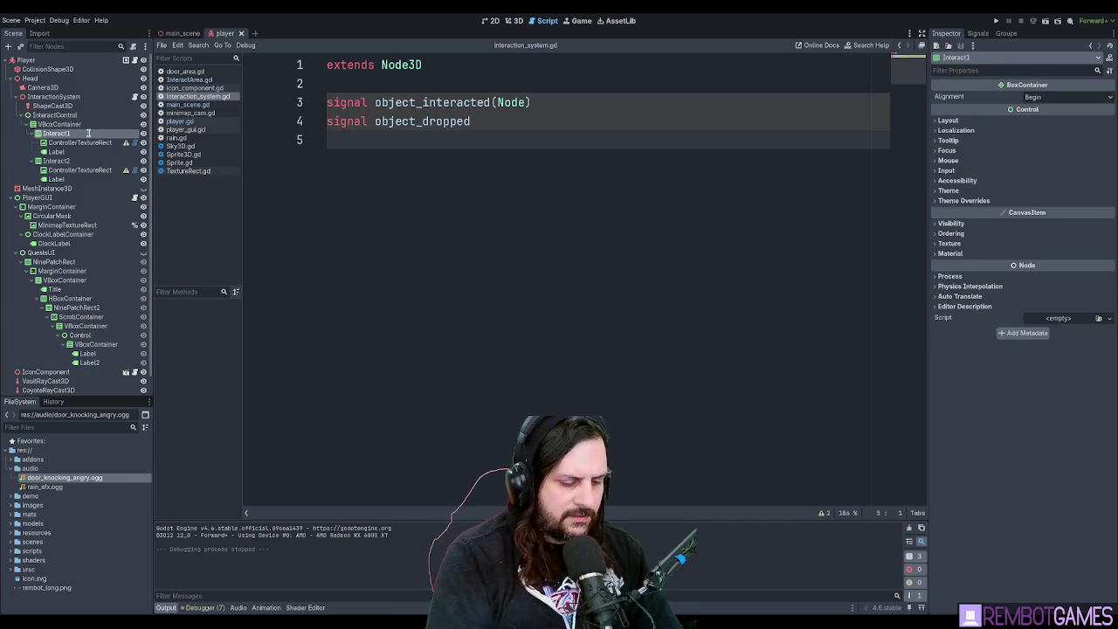
text(Box)
key(Return)
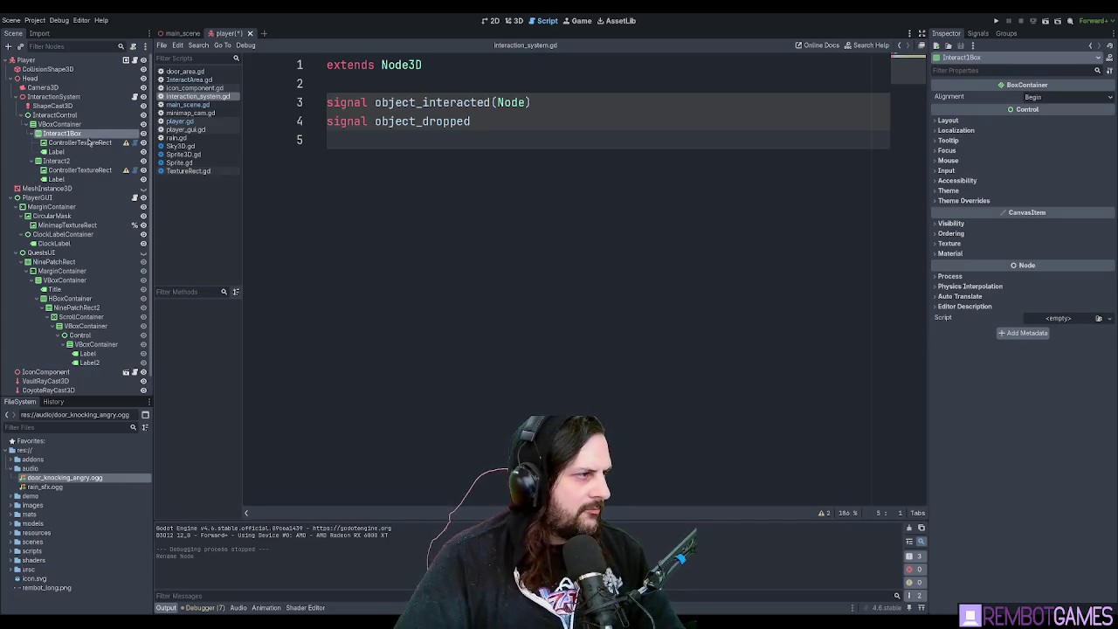
click(61, 162)
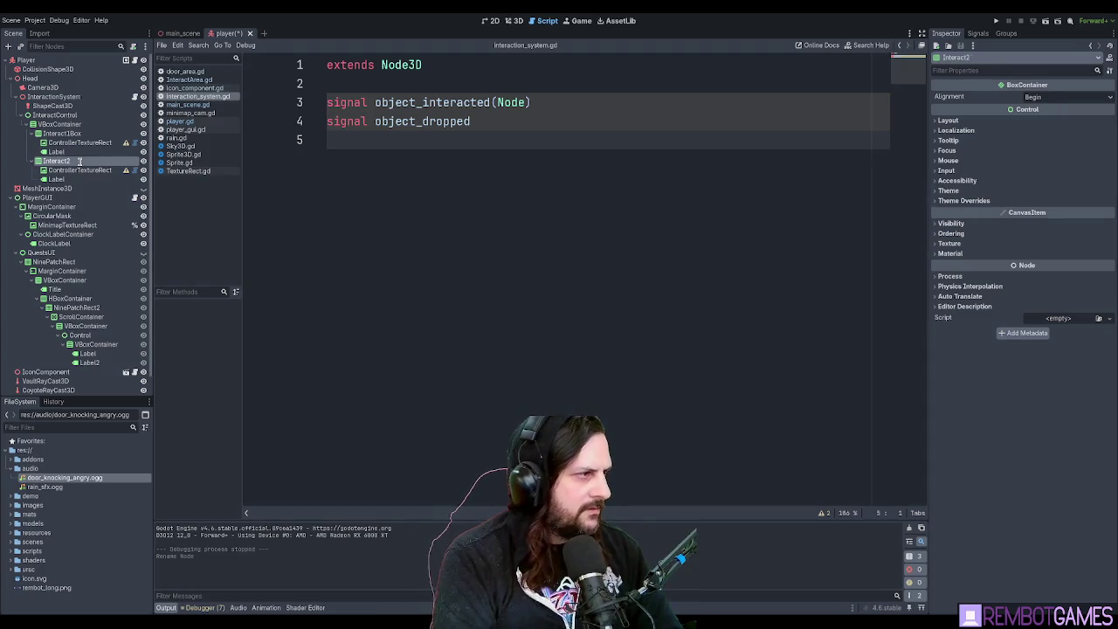
text(Box)
key(Return)
Select both boxes and save the player scene with Ctrl+S.
ctrl+click(50, 133)
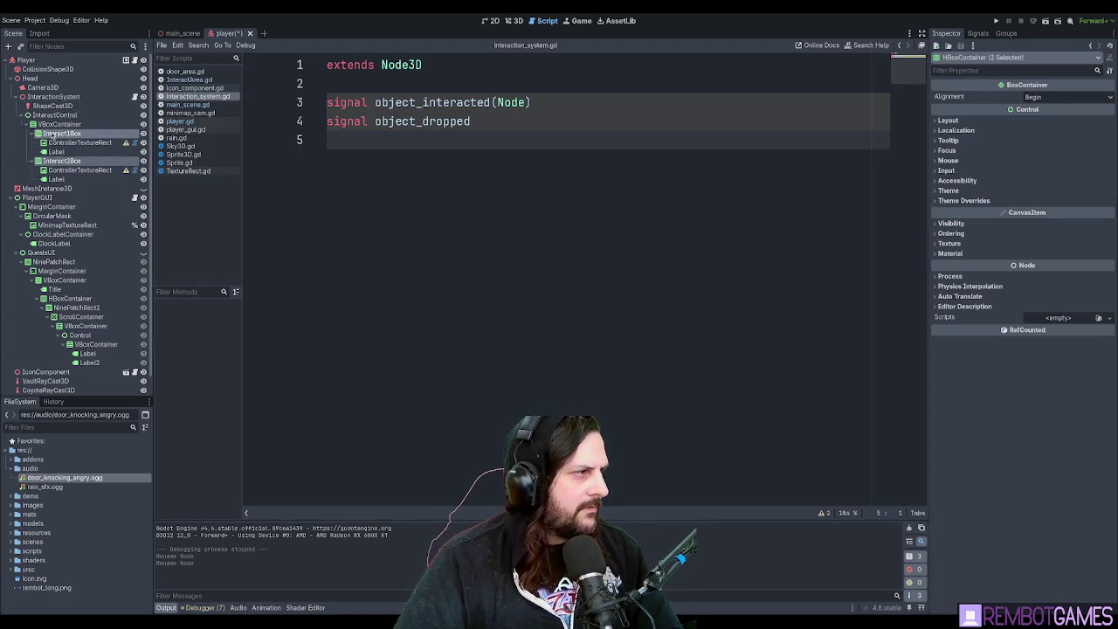
click(378, 85)
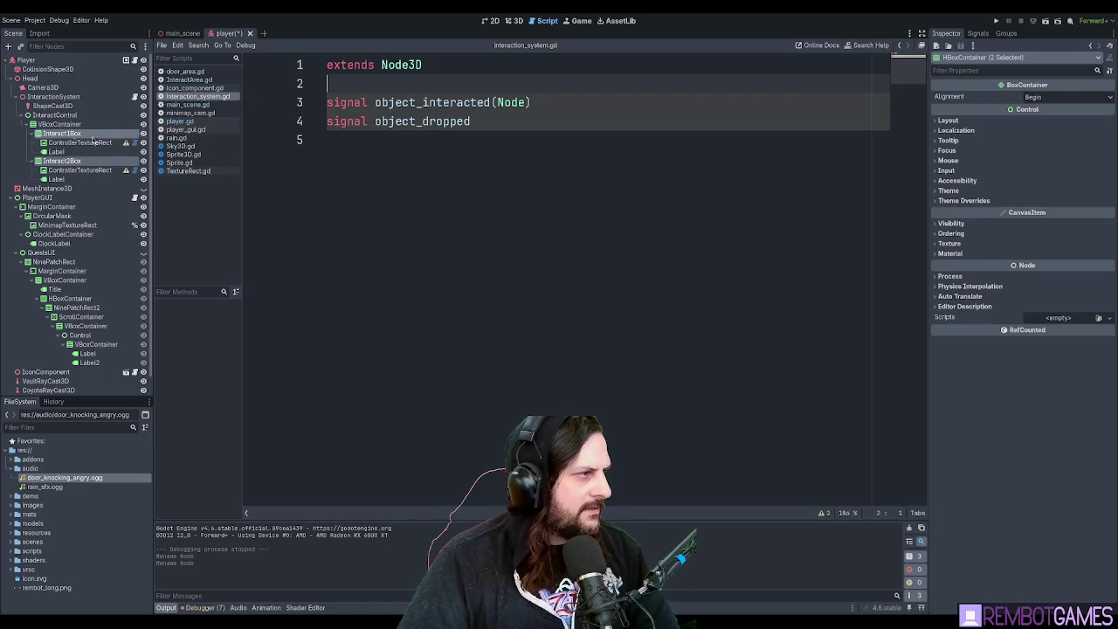
key(ctrl+s)
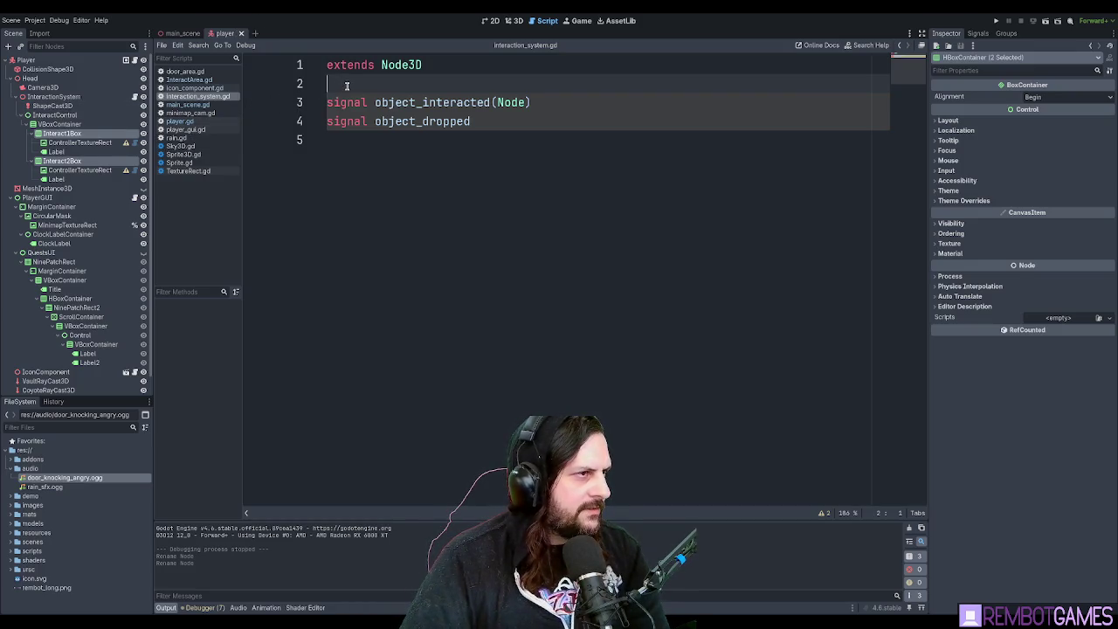
key(Return)
key(Return)
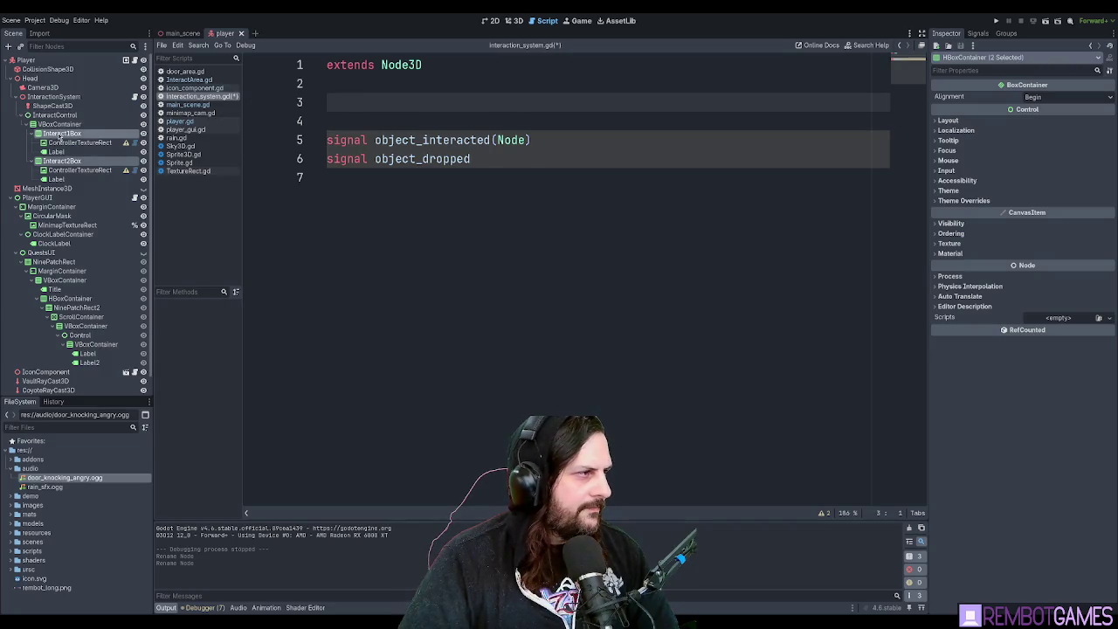
drag(61, 133, 543, 121)
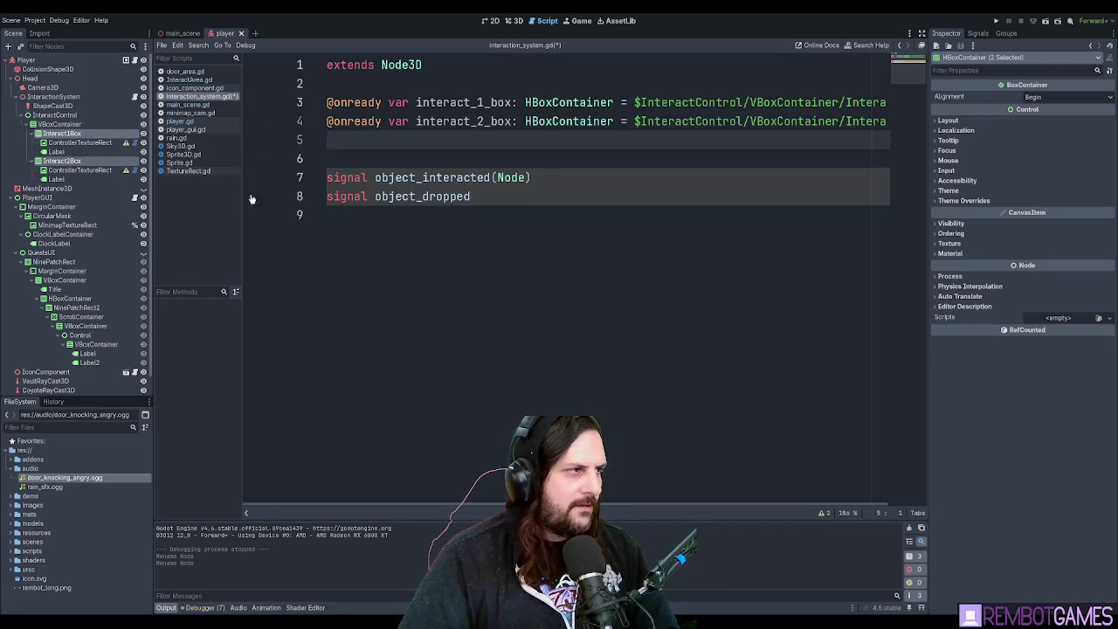
scroll(646, 495, right, 2)
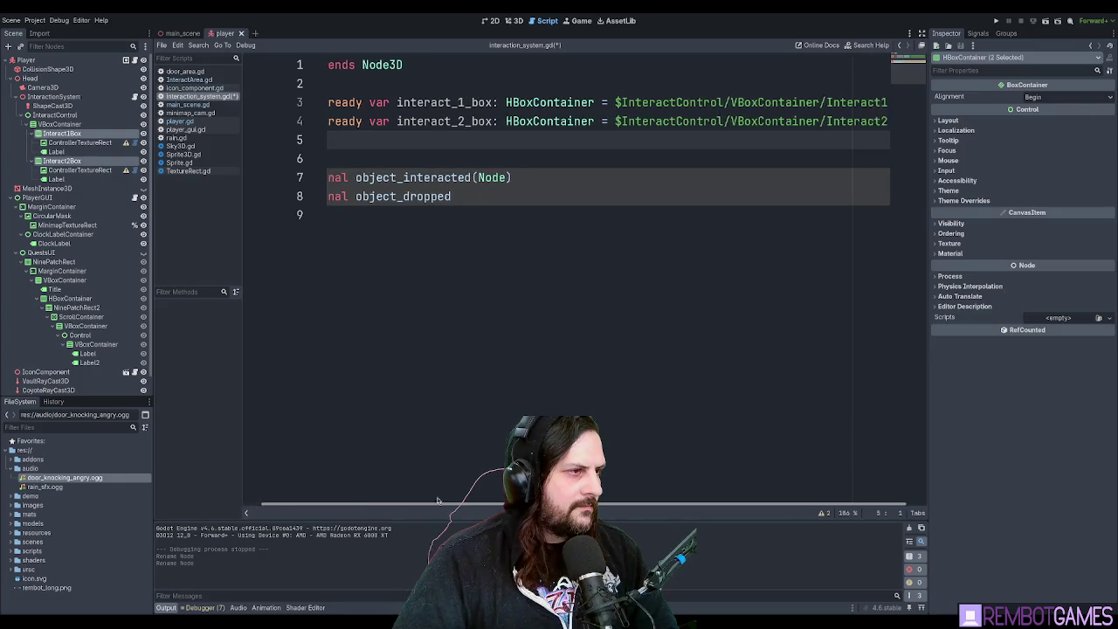
scroll(612, 350, left, 2)
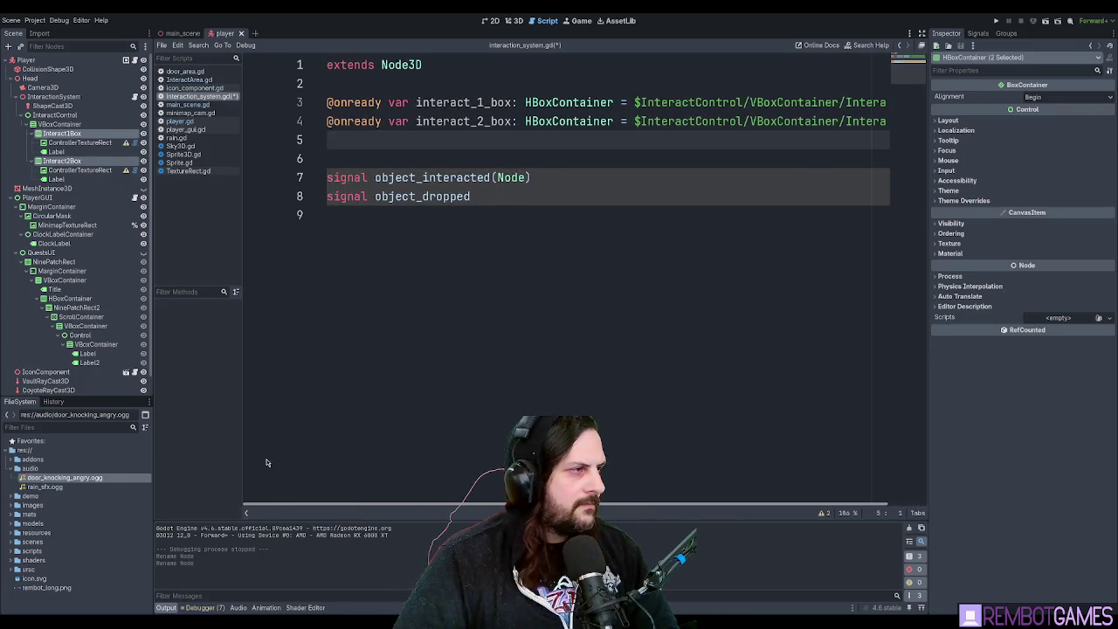
Rename the labels under the boxes, naming the second Interact2Label.
click(85, 151)
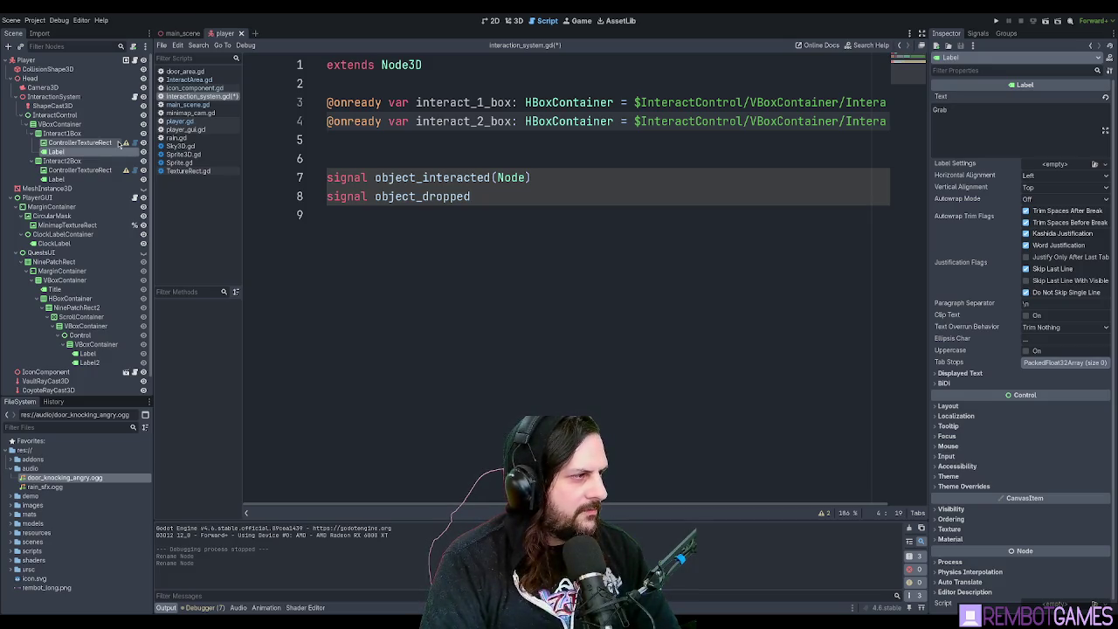
key(ctrl+v)
key(Return)
key(Down)
key(Down)
key(Down)
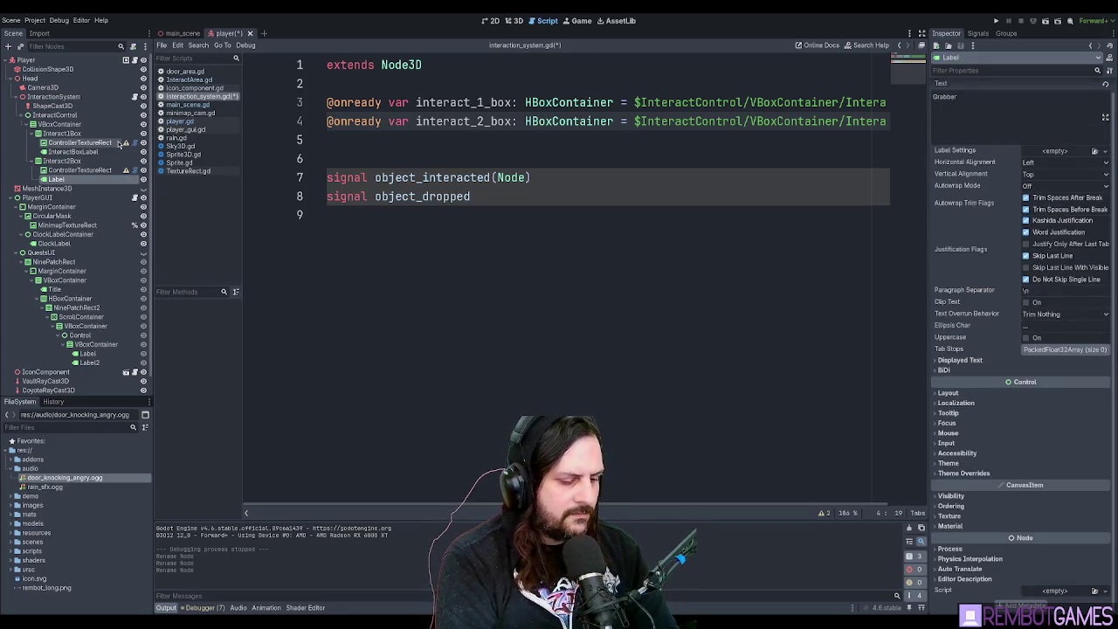
text(Interact2Label)
key(Return)
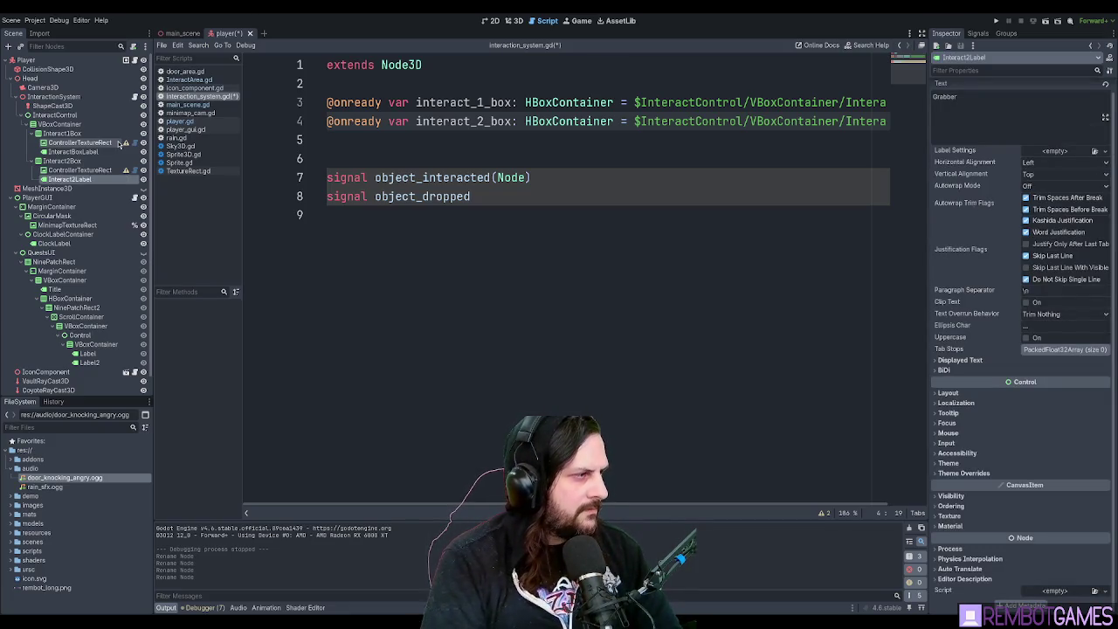
click(120, 149)
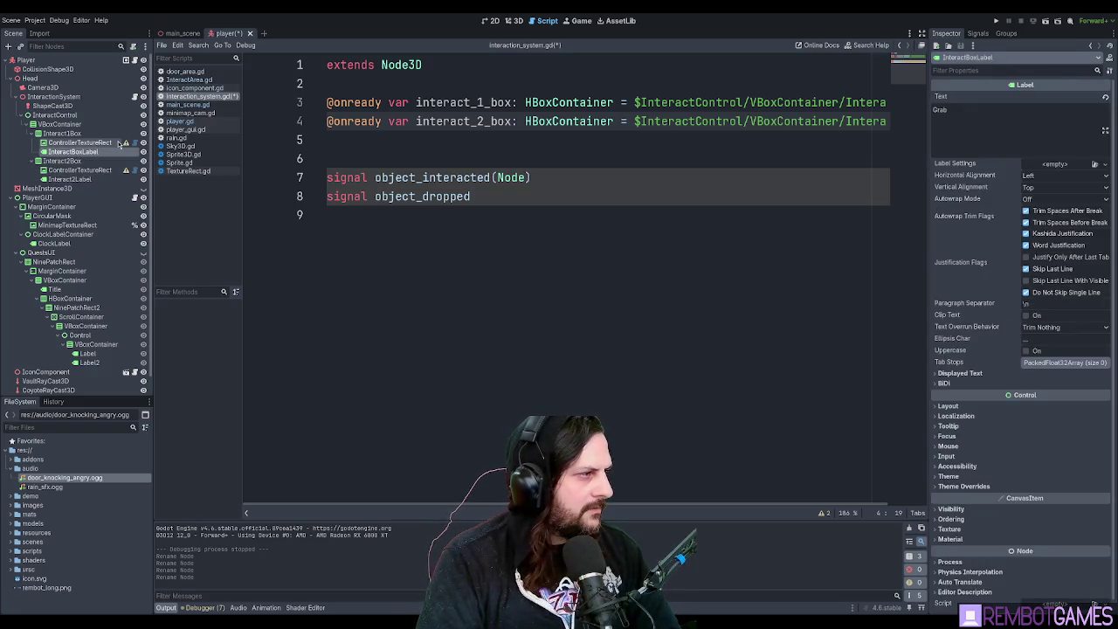
ctrl+click(69, 179)
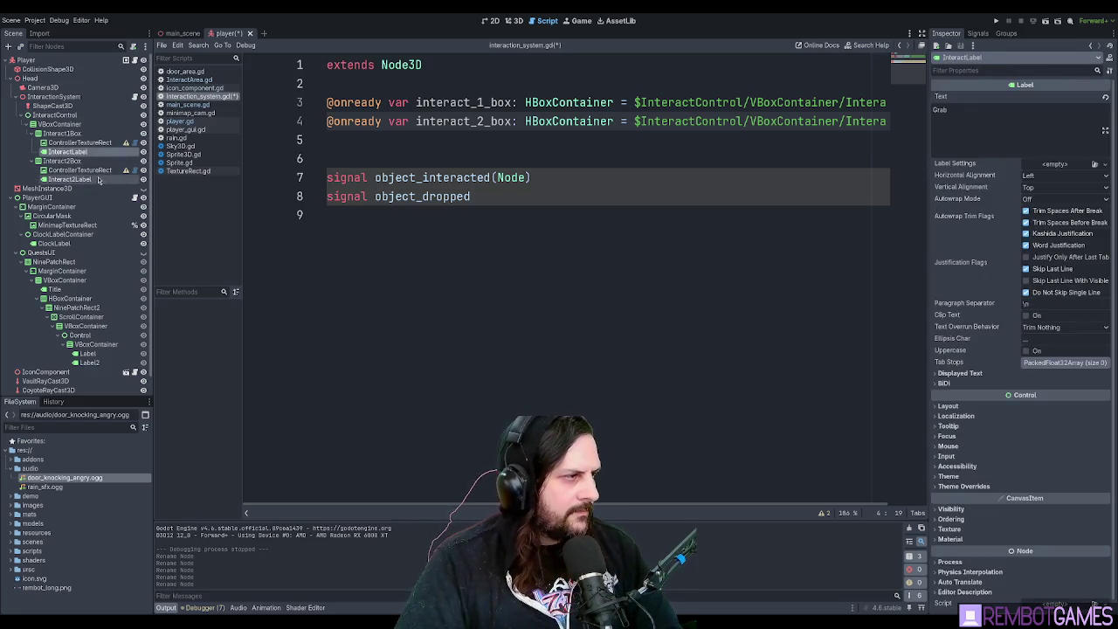
drag(83, 152, 391, 147)
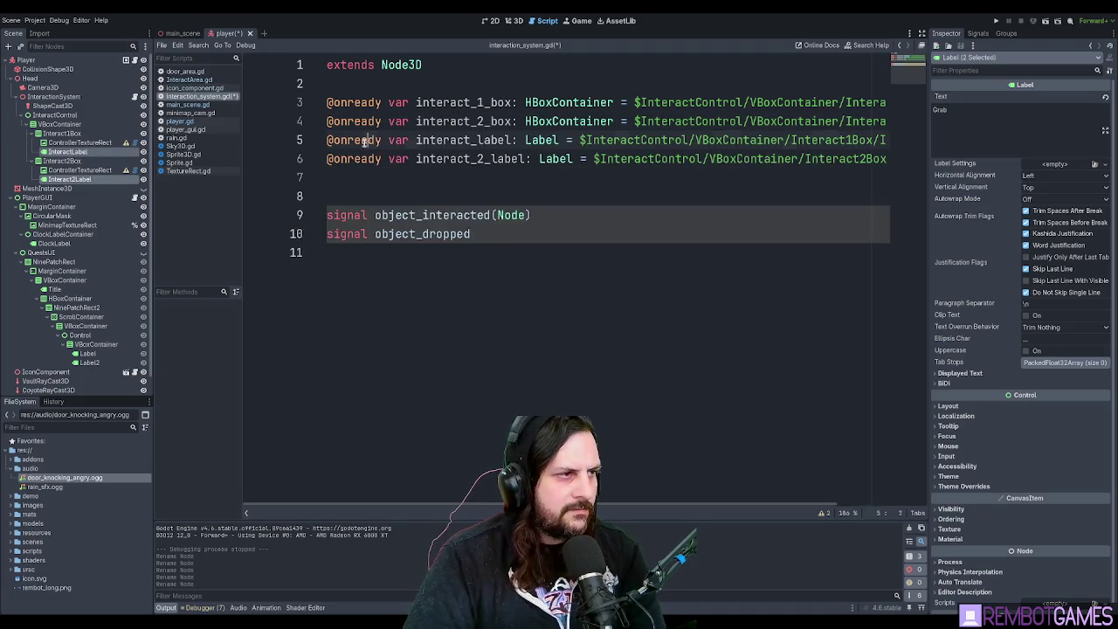
key(Return)
click(511, 158)
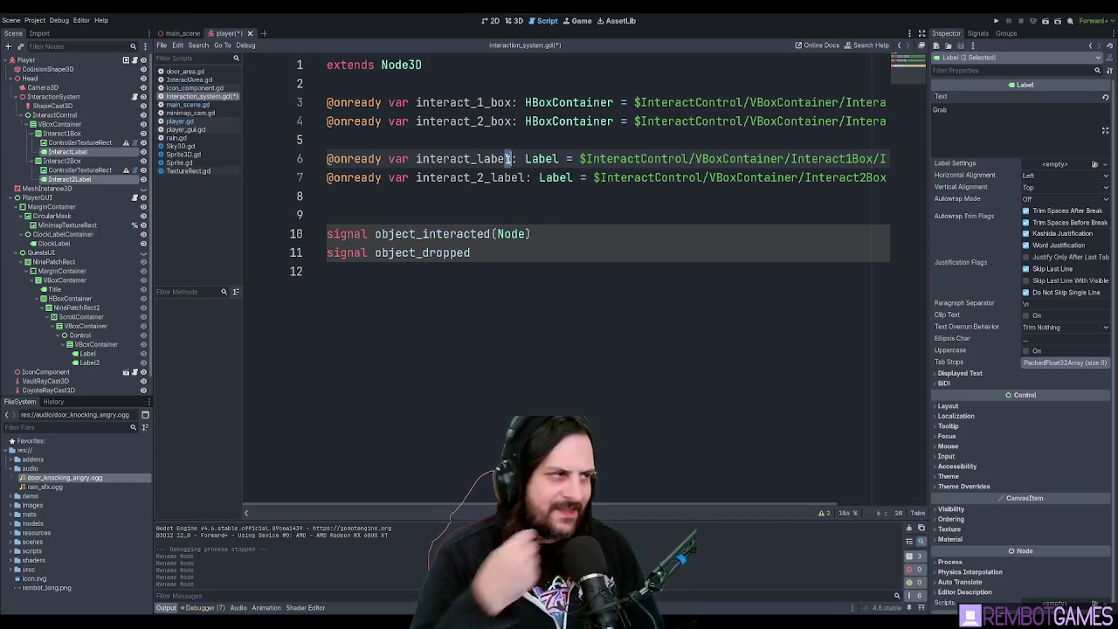
Replace line 3 with an InteractBox reference, save the script, then select DoorArea in main_scene.
click(69, 133)
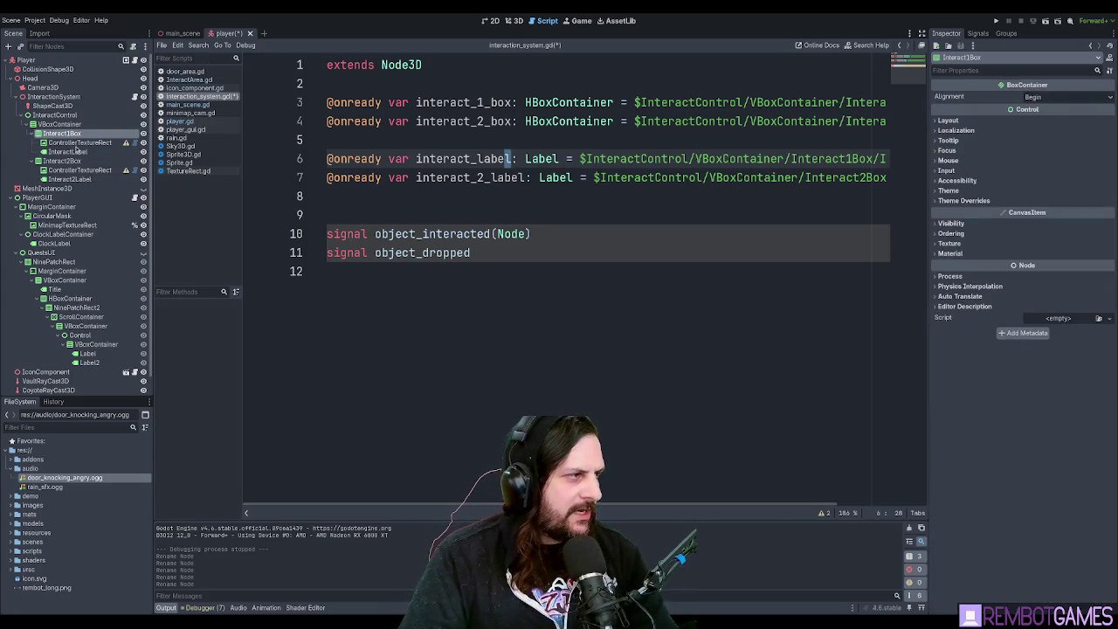
triple_click(390, 104)
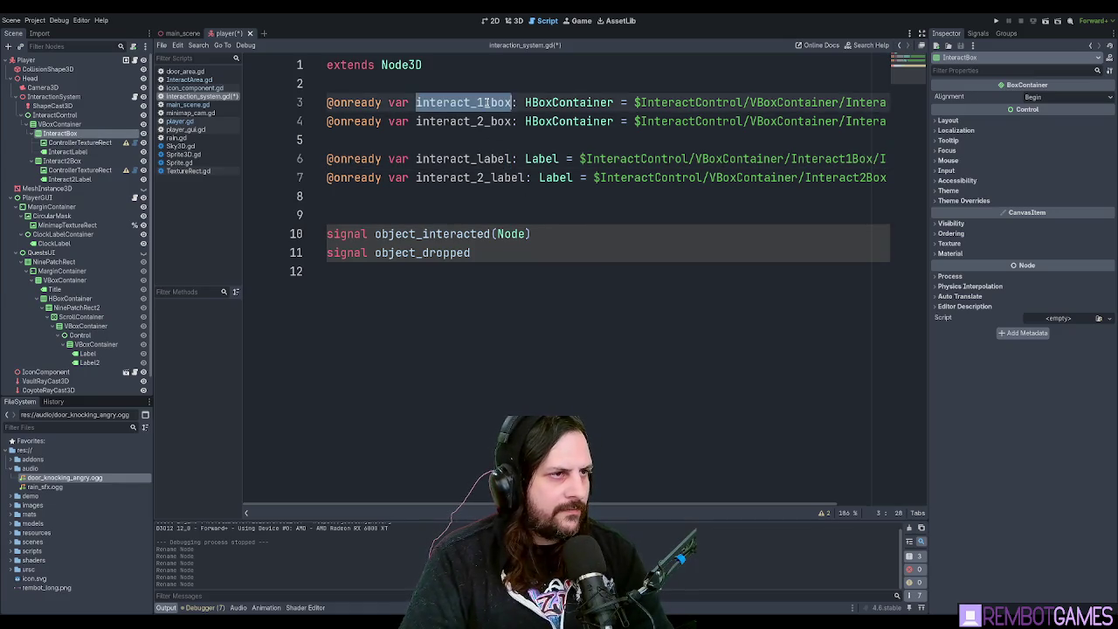
drag(60, 133, 489, 121)
text(ct)
click(490, 102)
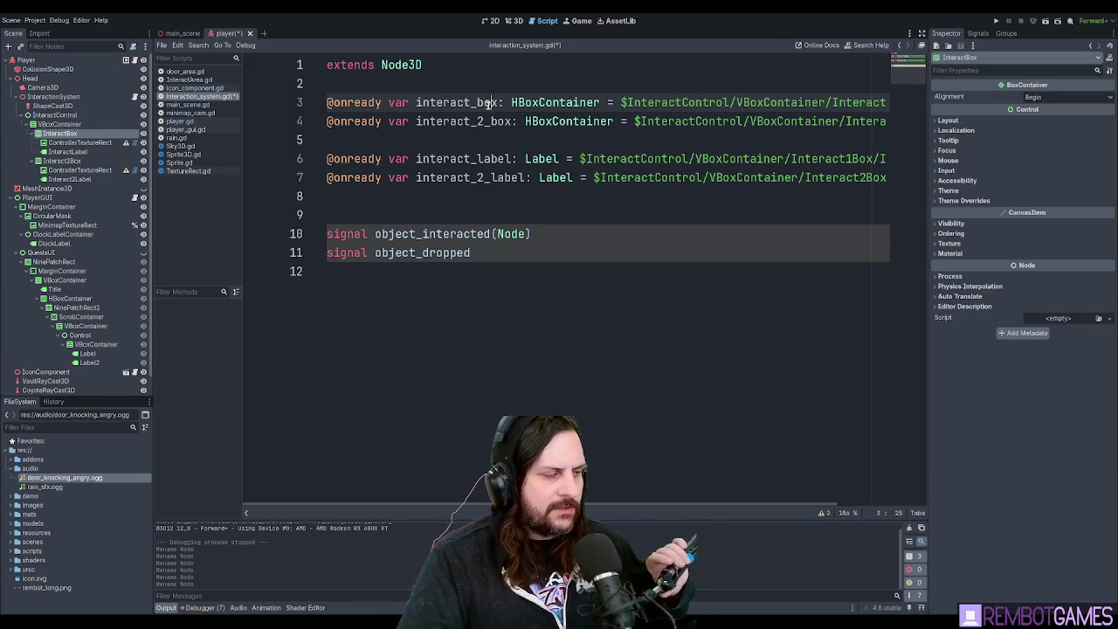
click(431, 194)
click(435, 159)
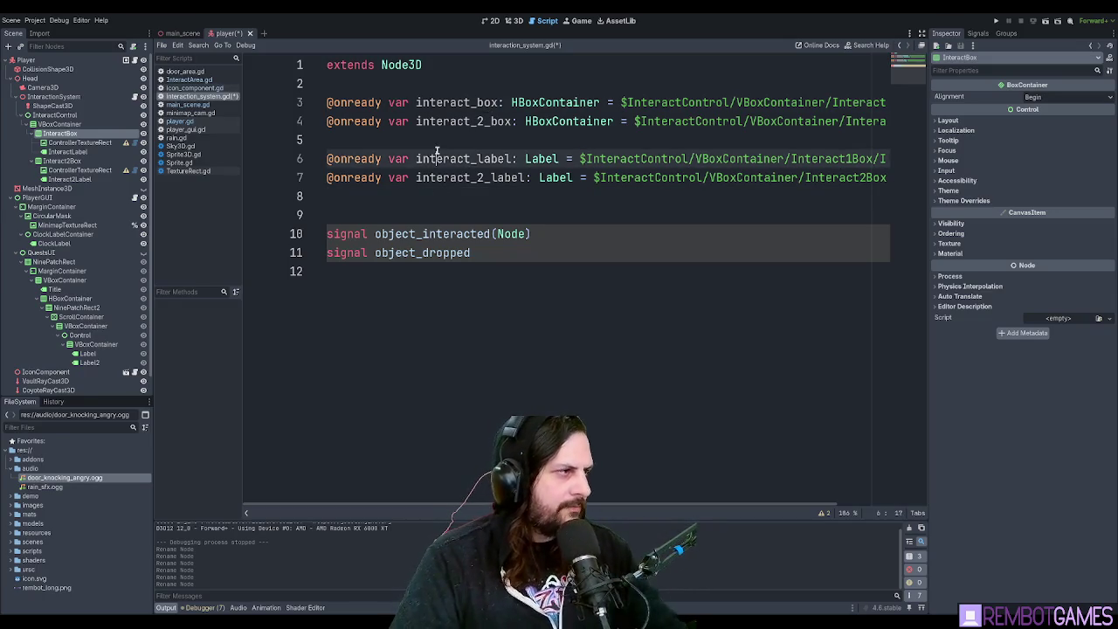
key(ctrl+s)
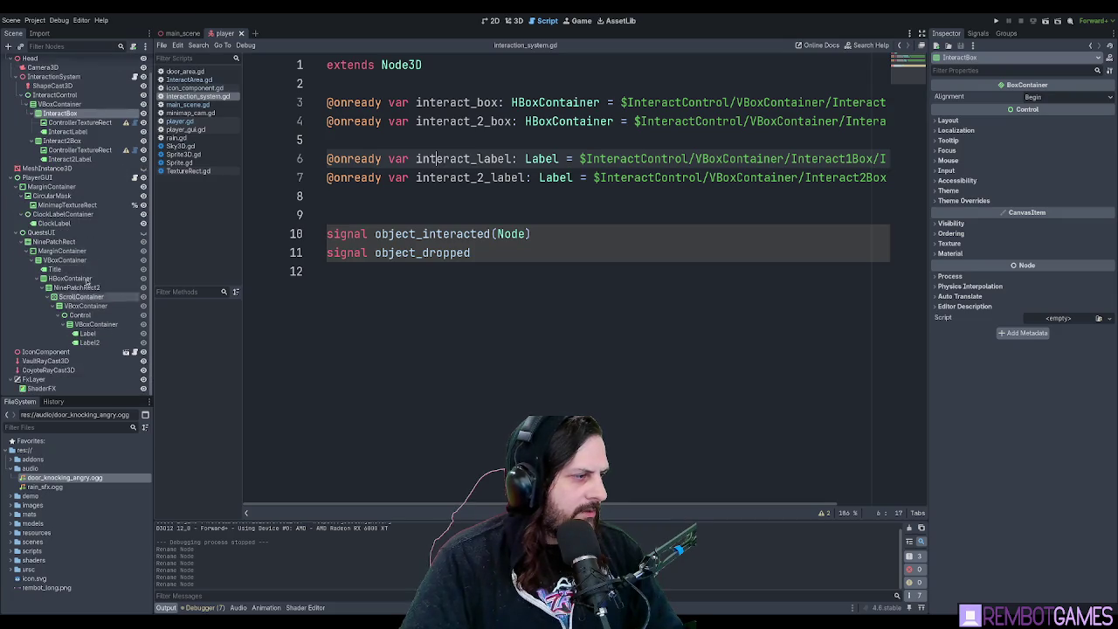
click(179, 33)
click(37, 218)
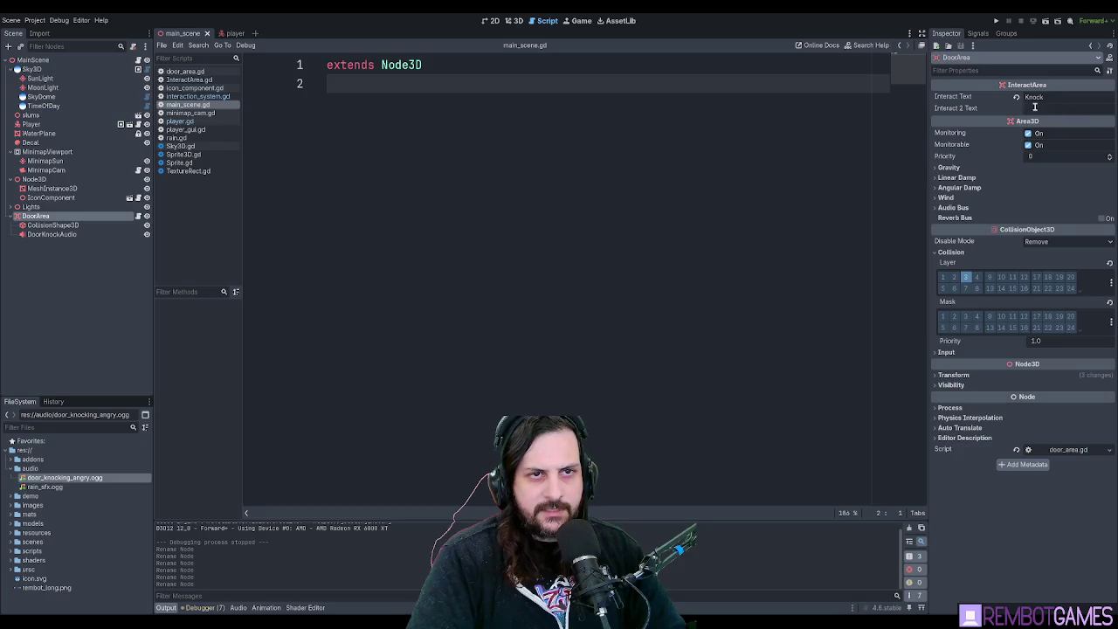
Test the door prompts with F5, stop with F8, save, and reopen interaction_system.gd.
key(F5)
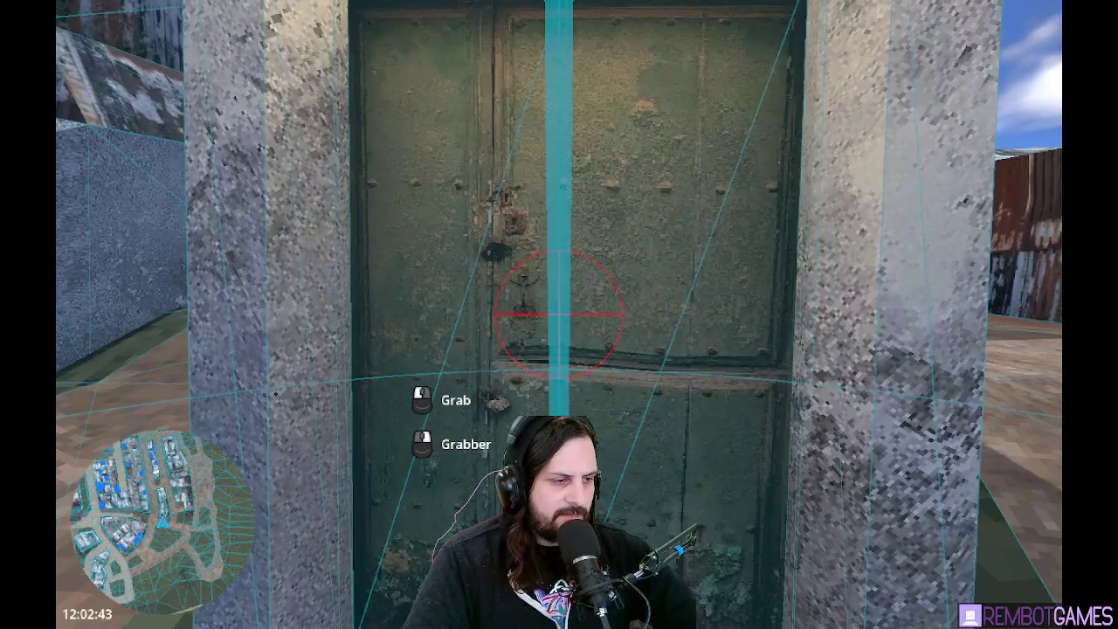
key(F8)
key(ctrl+s)
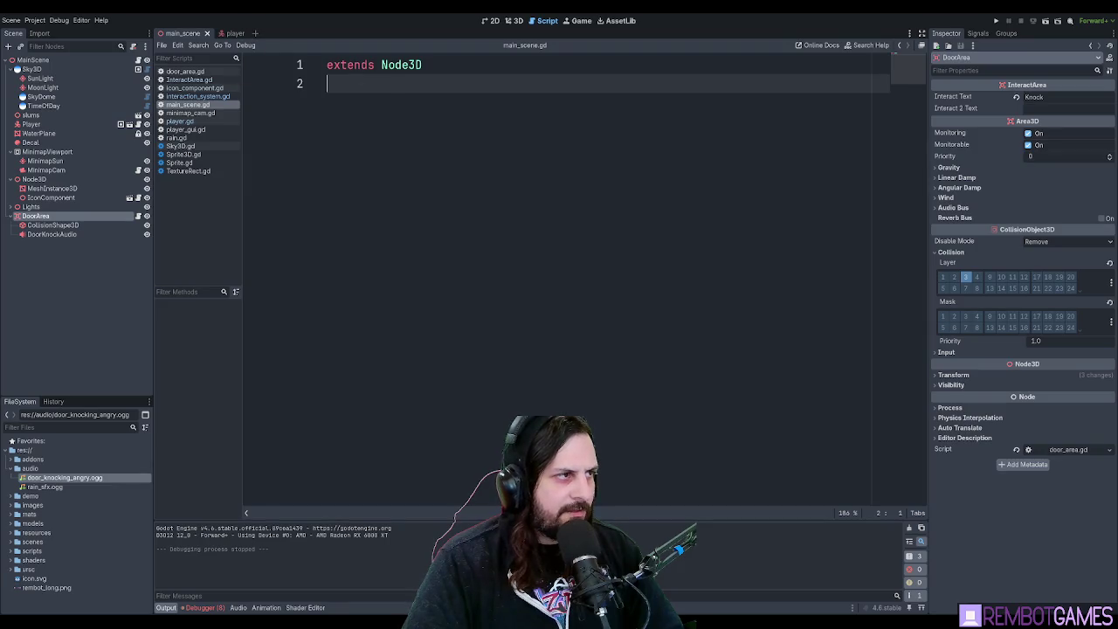
click(202, 96)
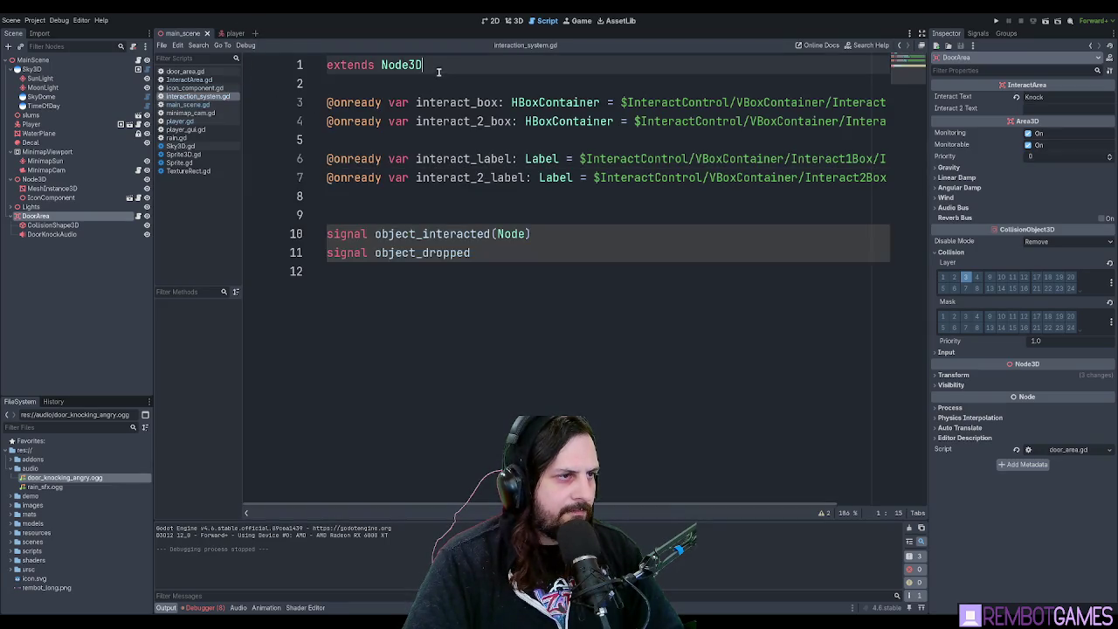
click(586, 225)
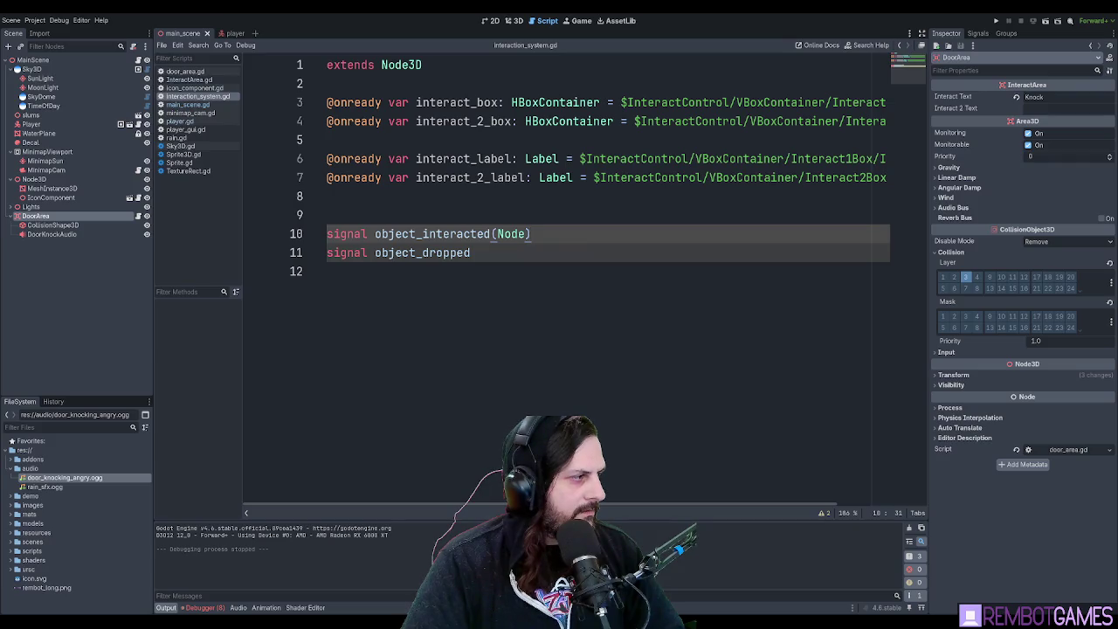
Move both signals up under extends Node3D with Alt+Up.
click(558, 192)
click(491, 138)
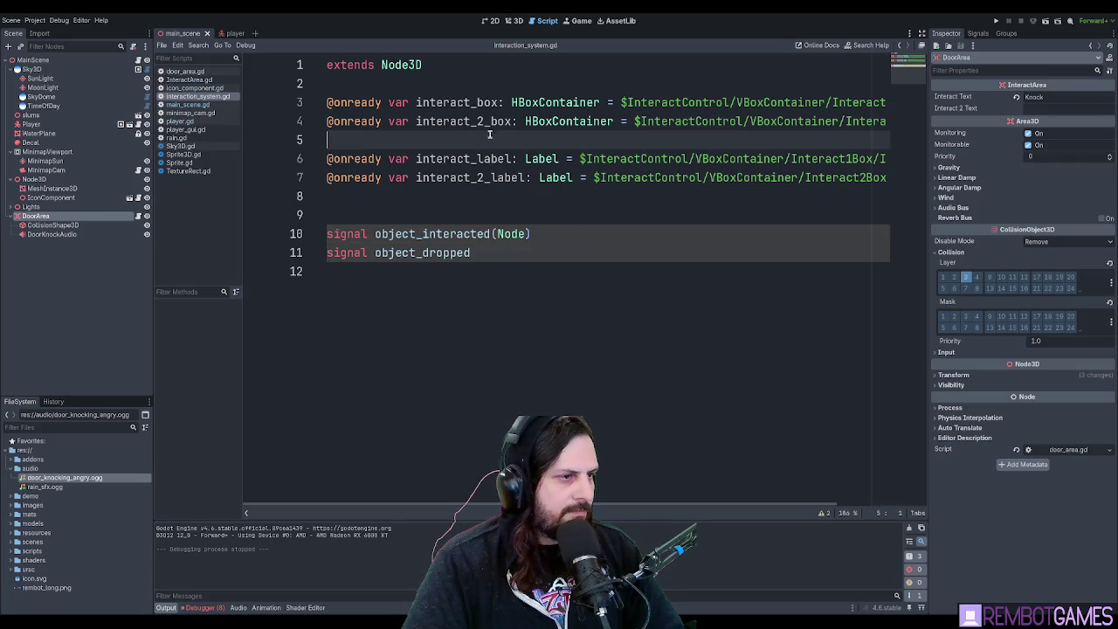
drag(472, 254, 288, 218)
key(alt+Up)
key(alt+Up)
key(alt+Up)
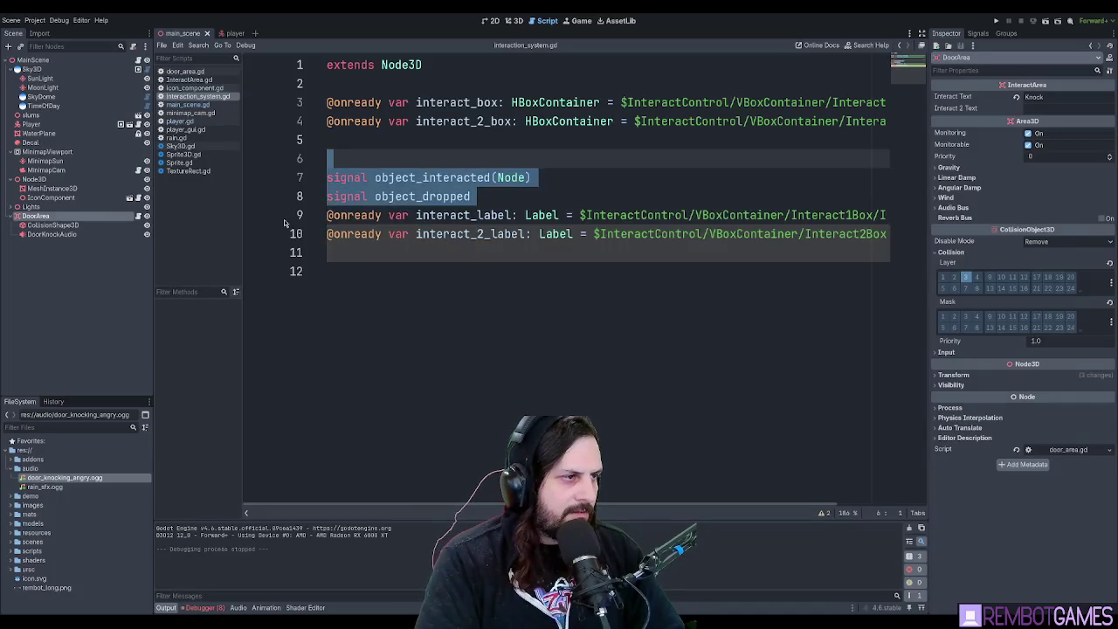
click(489, 123)
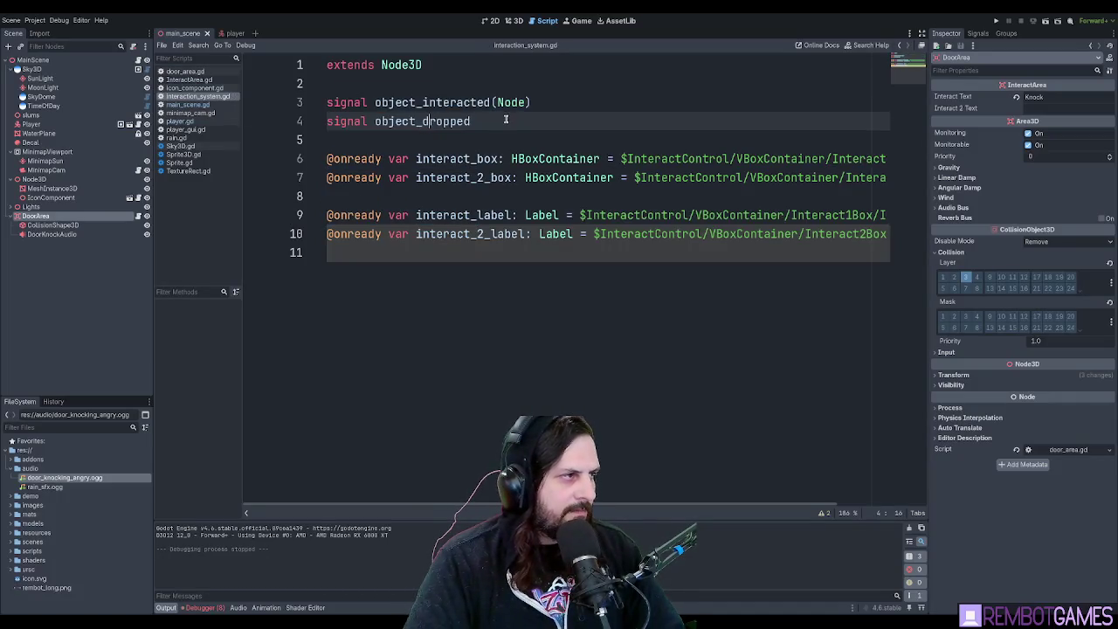
click(226, 35)
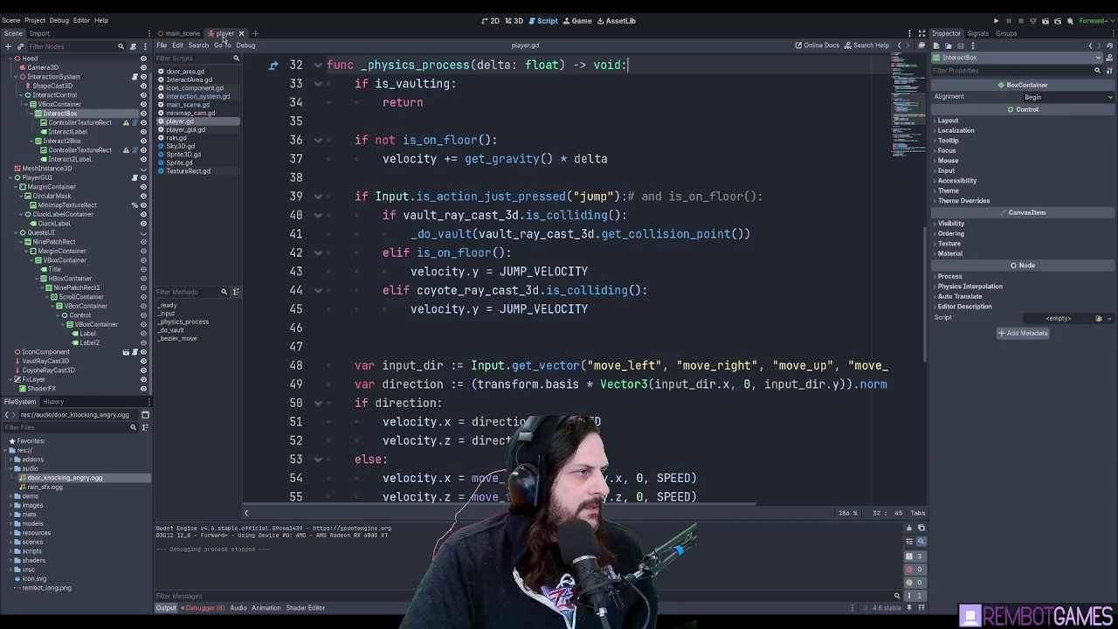
click(83, 95)
click(54, 77)
click(134, 77)
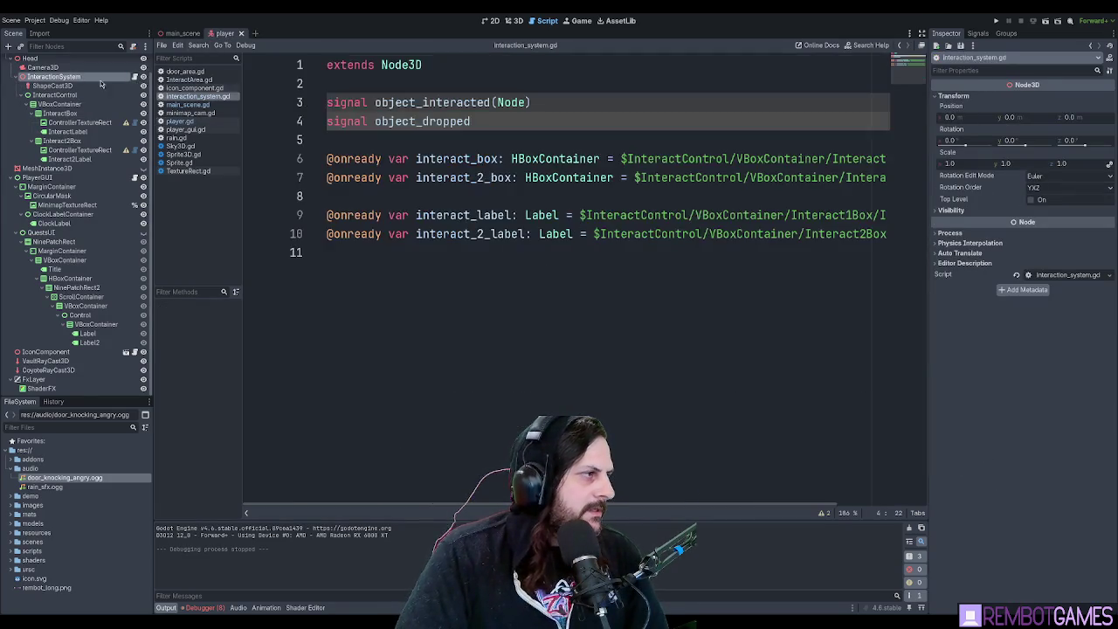
mouse_move(54, 86)
mouse_down()
mouse_move(449, 154)
mouse_move(456, 142)
mouse_up()
key(Home)
key(Return)
key(Down)
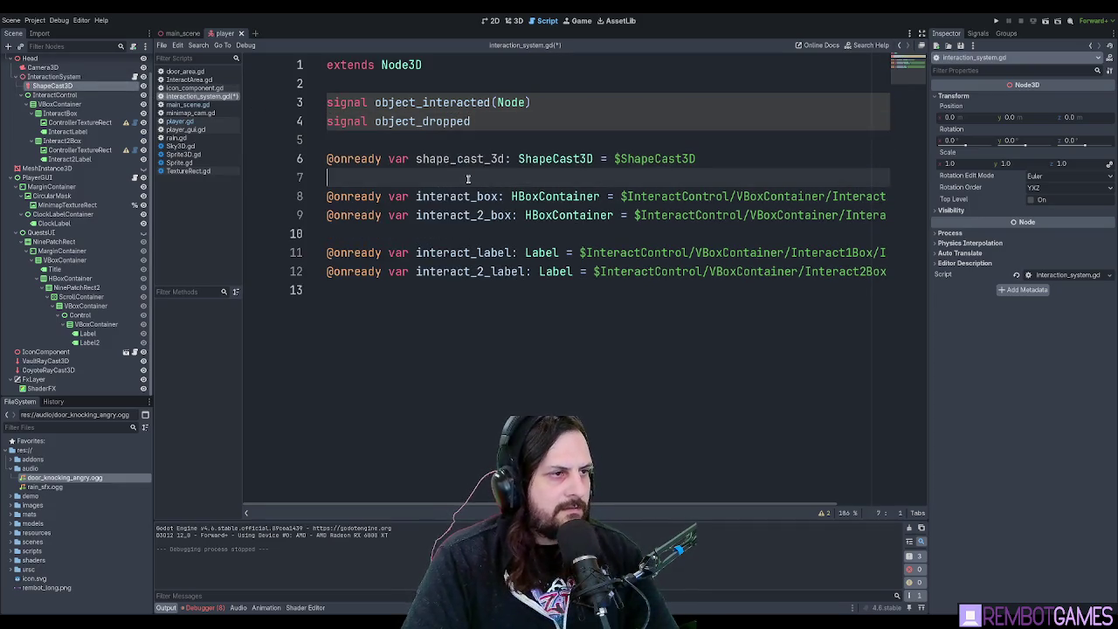
Remove the extra blank lines so the four prompt references sit together.
click(449, 234)
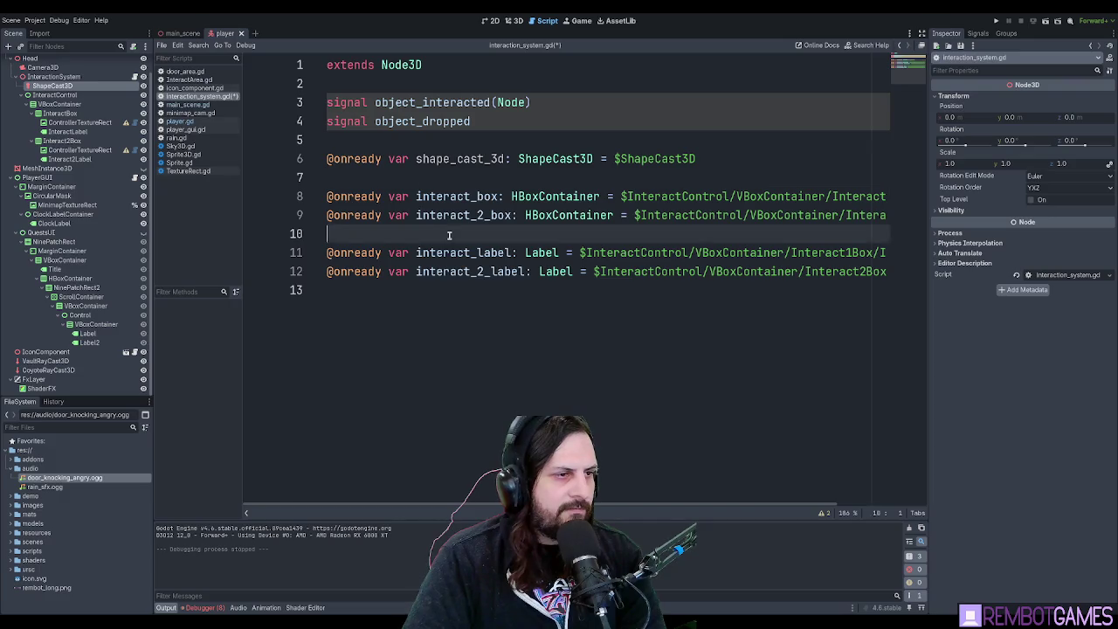
key(BackSpace)
click(475, 275)
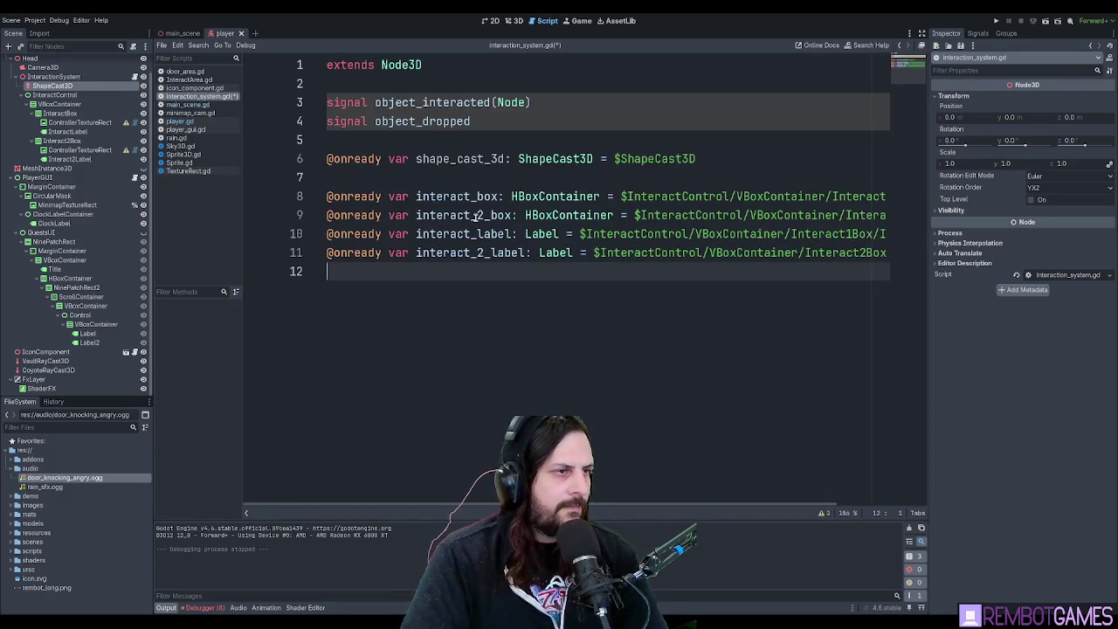
ctrl+scroll(473, 213, down, 2)
ctrl+scroll(473, 213, down, 2)
click(393, 141)
click(393, 157)
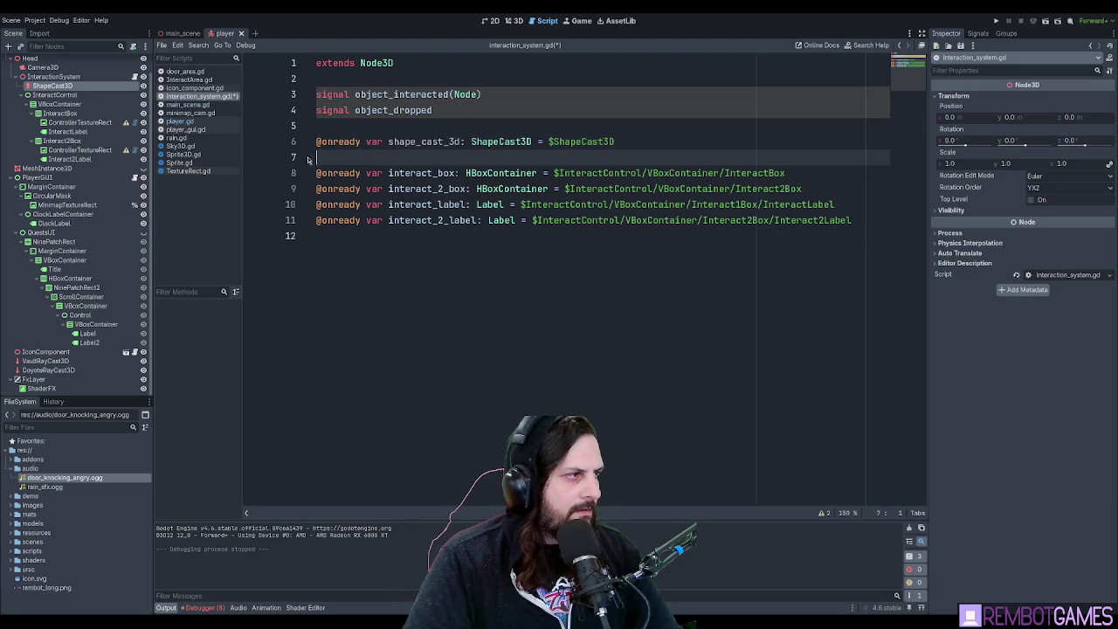
click(80, 95)
Add a _process function with 'if shape_cast_3d.is_colliding():'.
click(390, 287)
key(Return)
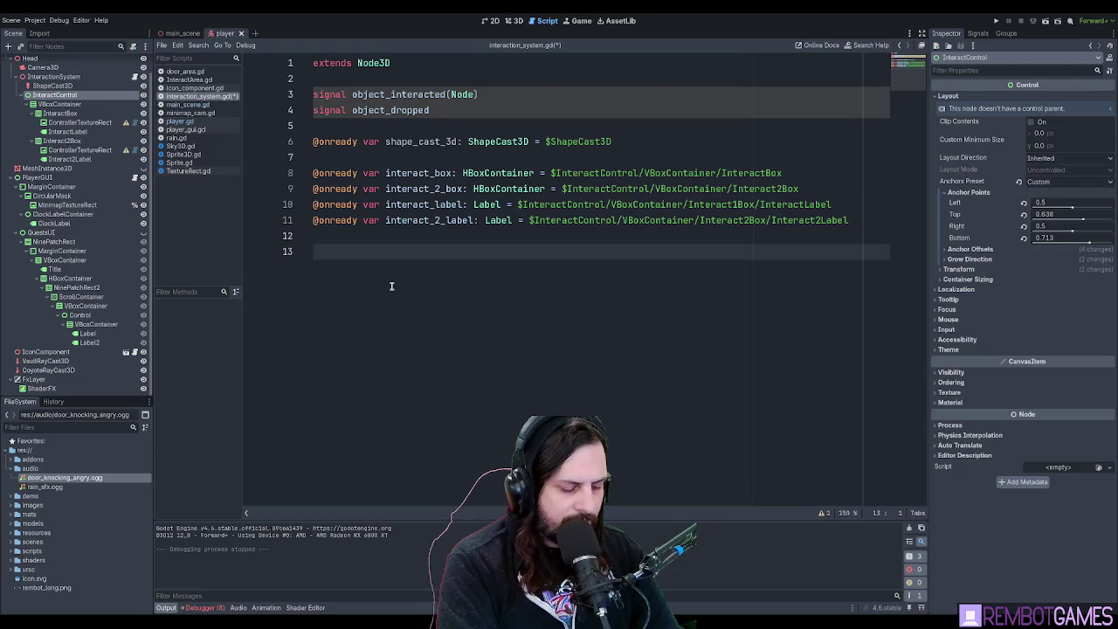
text(func _pr)
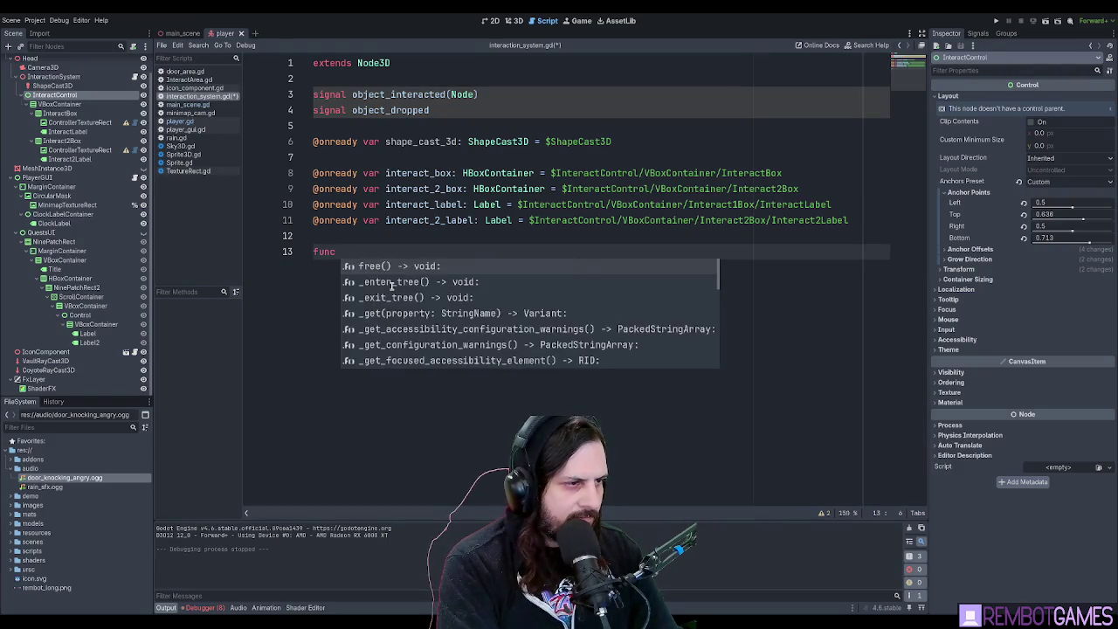
key(Return)
key(Return)
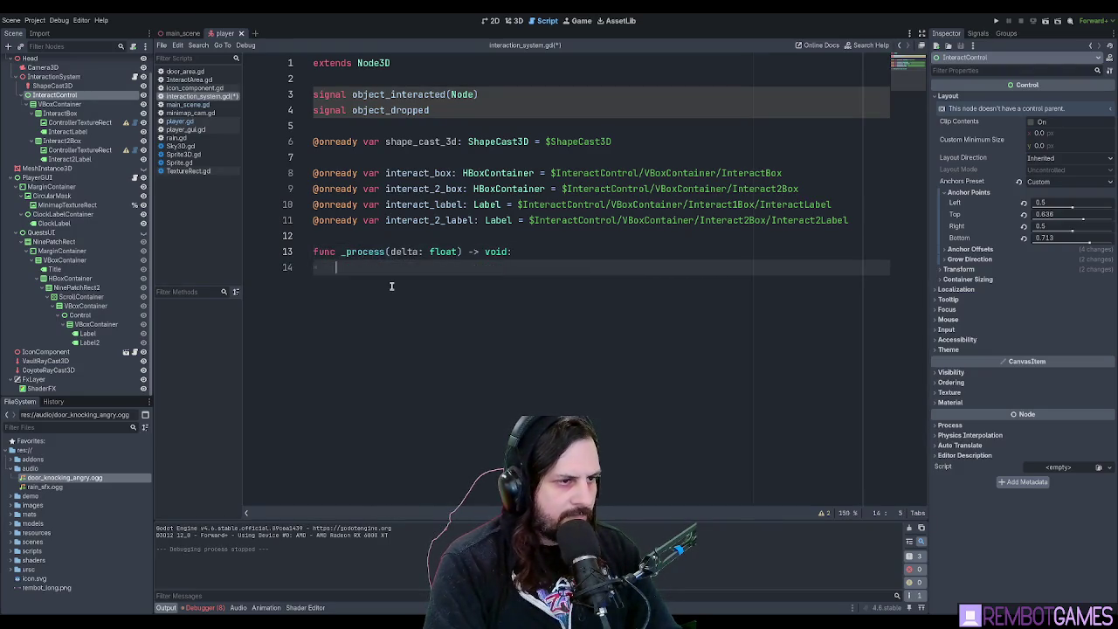
text(if )
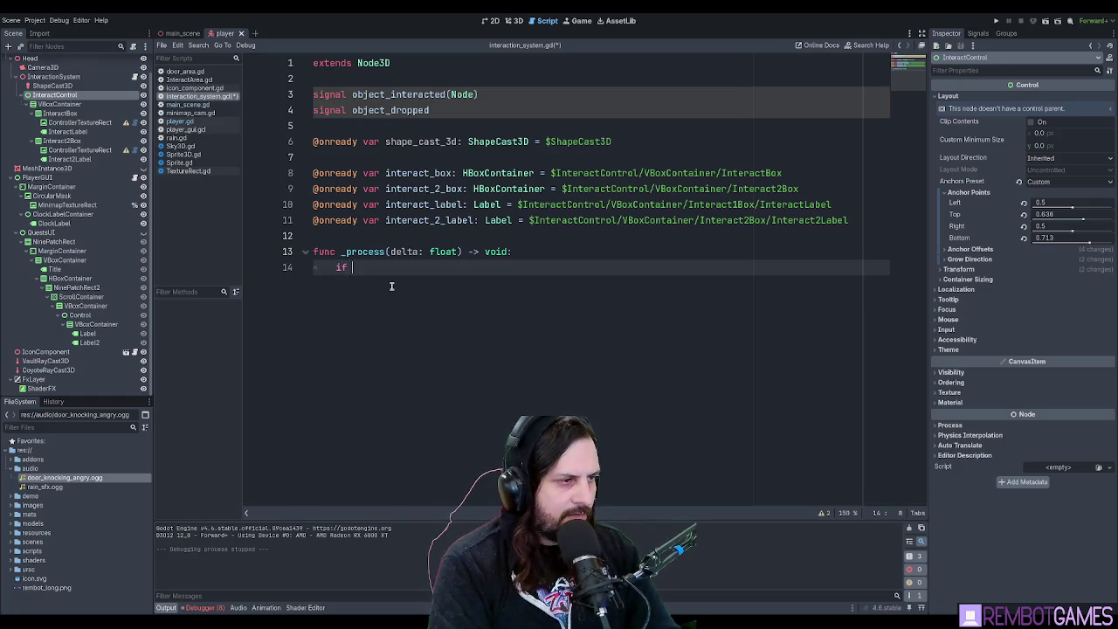
text(shape)
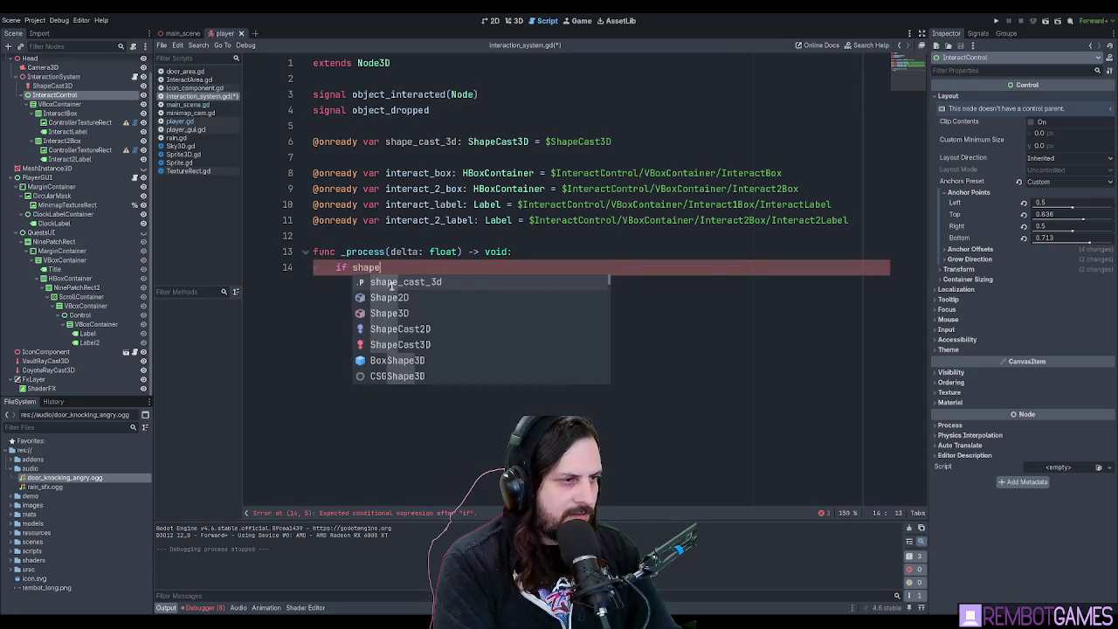
key(Return)
text(.is_)
key(Return)
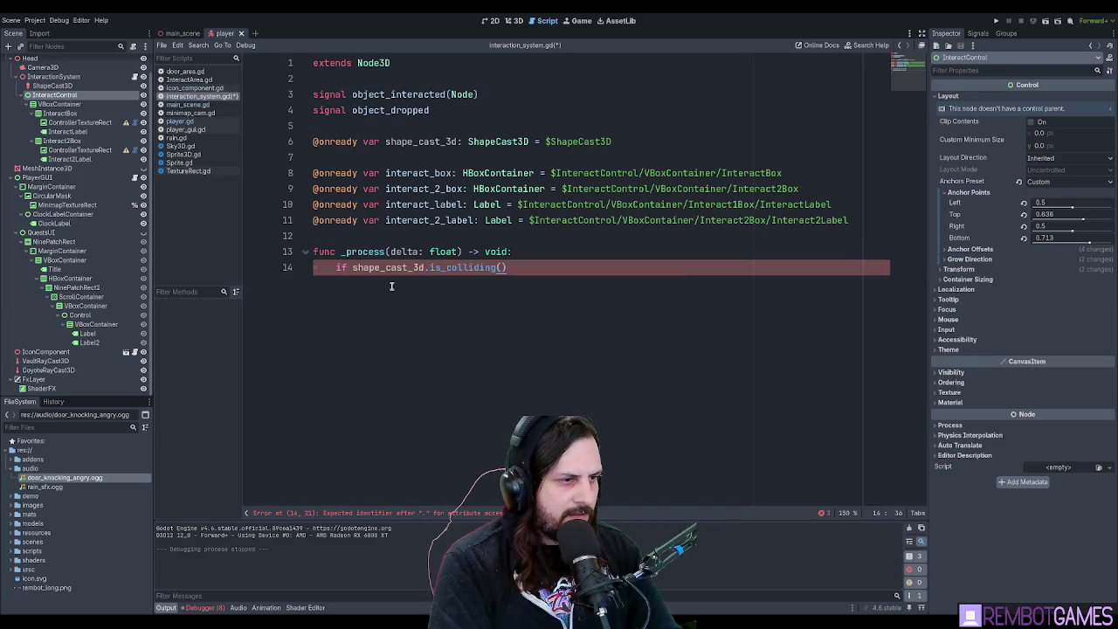
text(:)
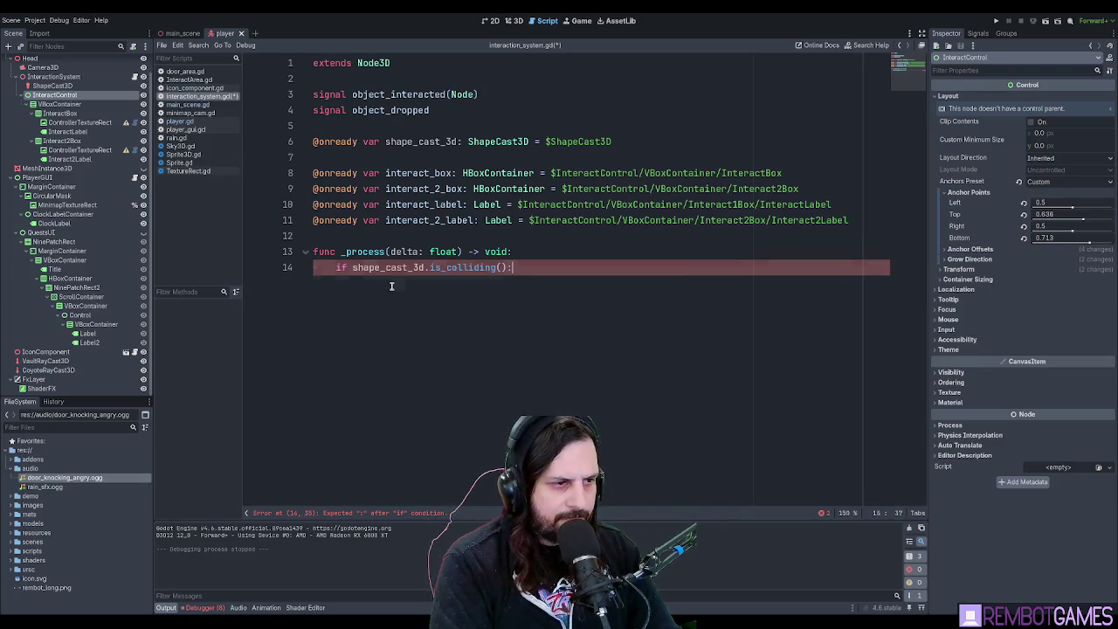
key(Return)
Start a nested condition with shape_cast_3d.collision_result picked from autocomplete.
text(f)
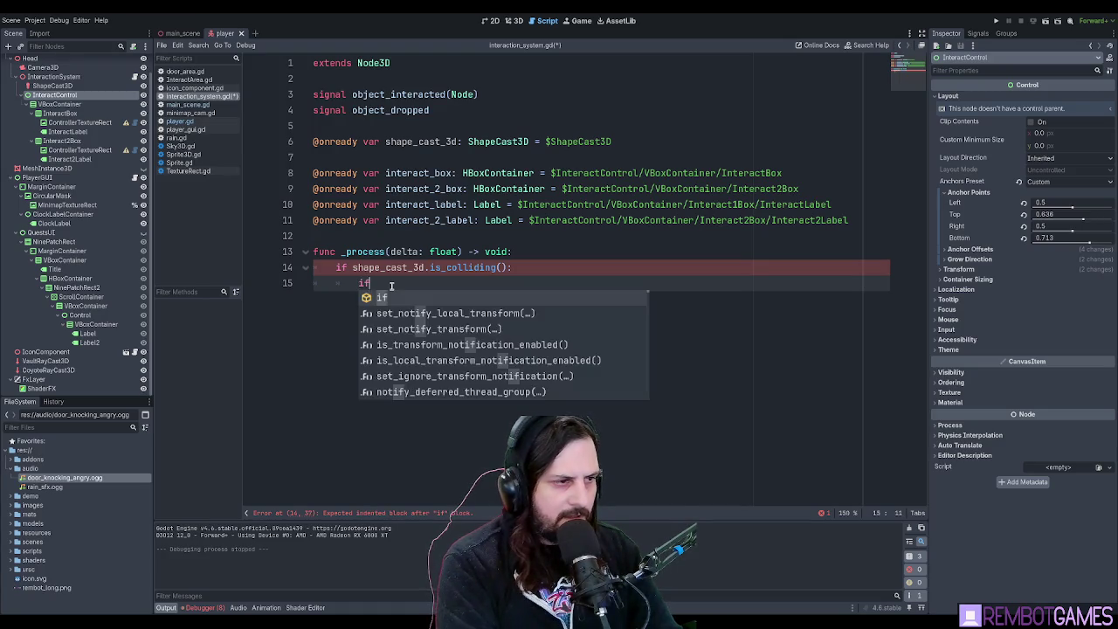
text( shape)
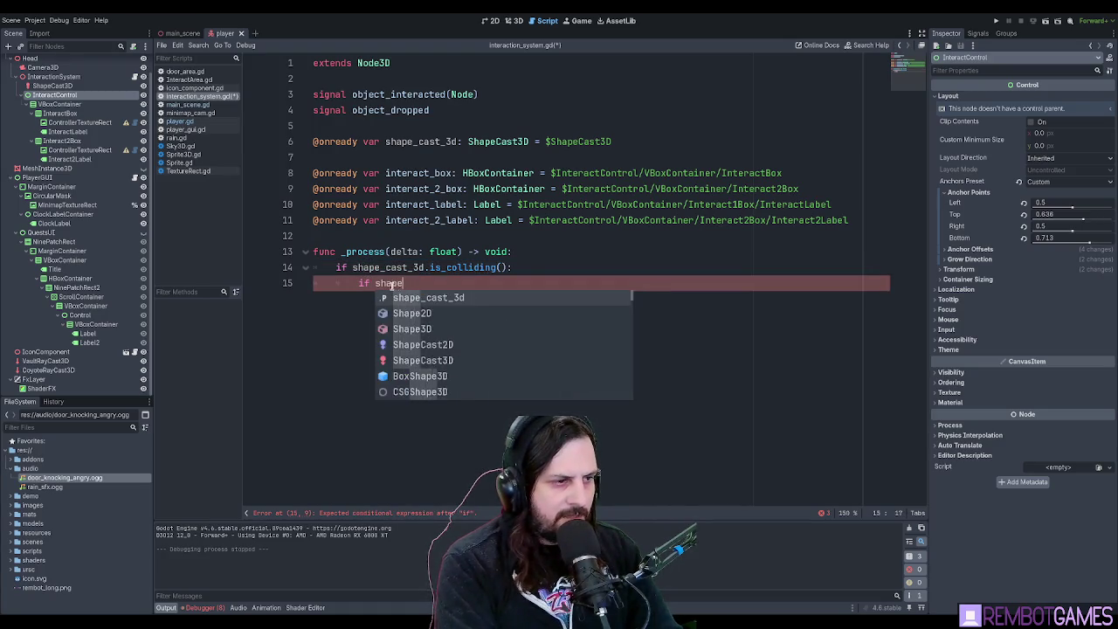
key(Return)
text(.coll)
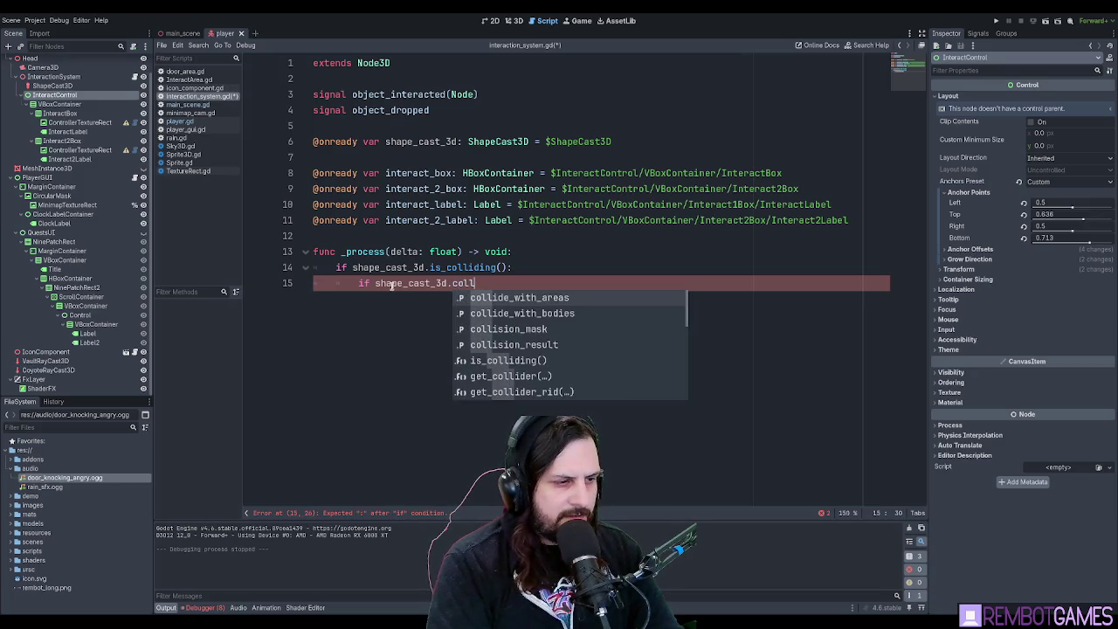
key(Down)
key(Down)
key(Down)
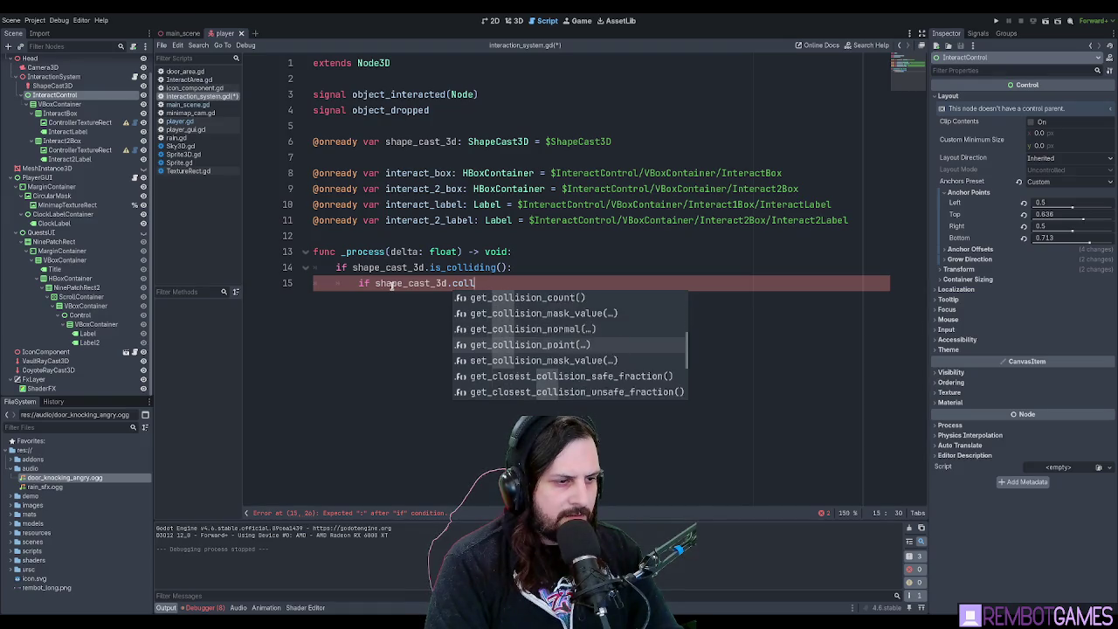
key(Down)
key(Down)
key(Down)
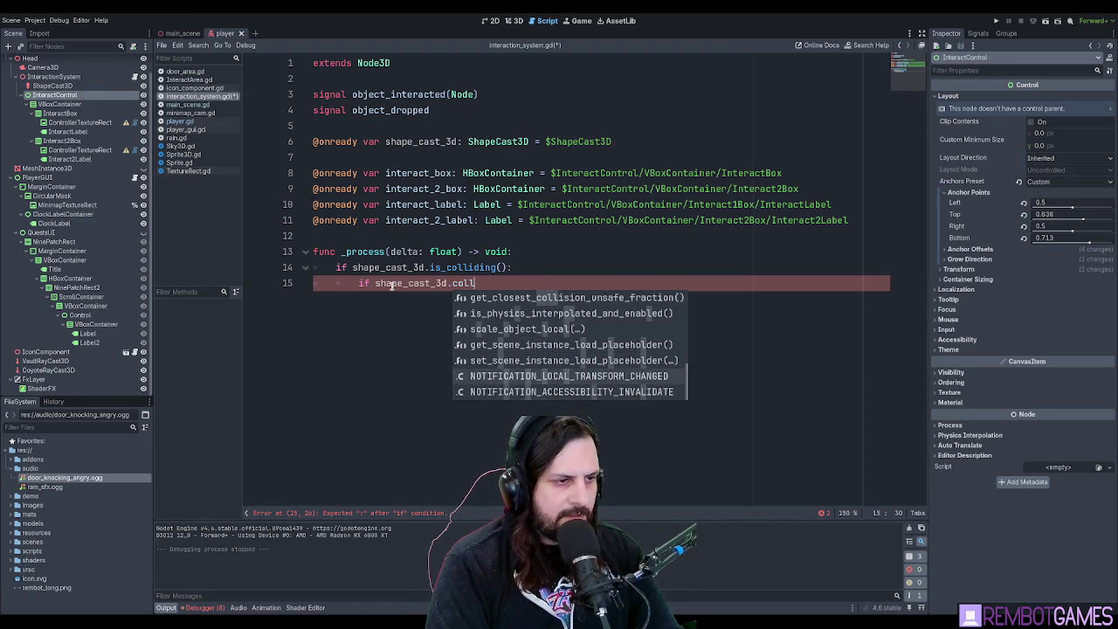
key(Up)
key(Up)
key(Up)
key(Down)
key(Down)
key(Down)
key(Down)
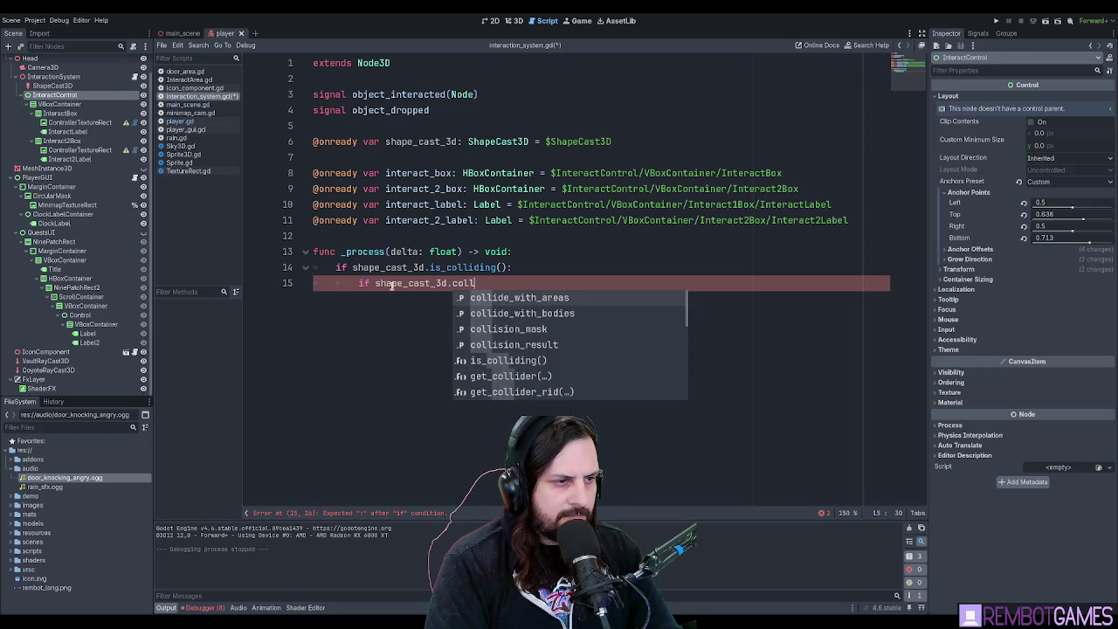
key(Down)
key(Down)
key(Down)
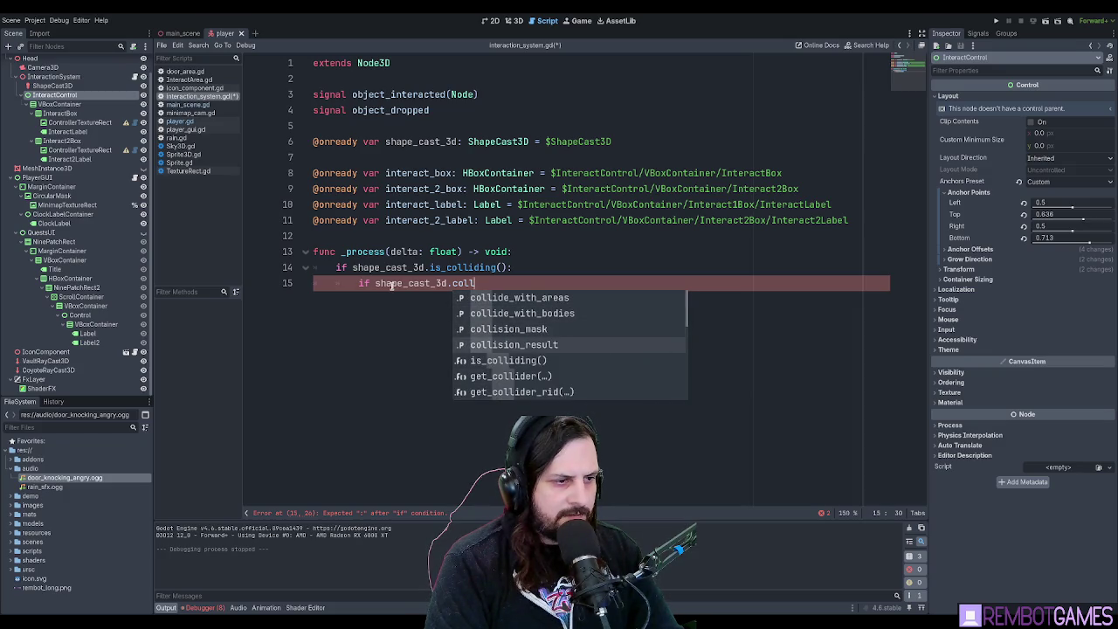
key(Return)
Finish it as 'collision_result[0] is InteractArea:' and open an indented line.
text([0] is collision_result)
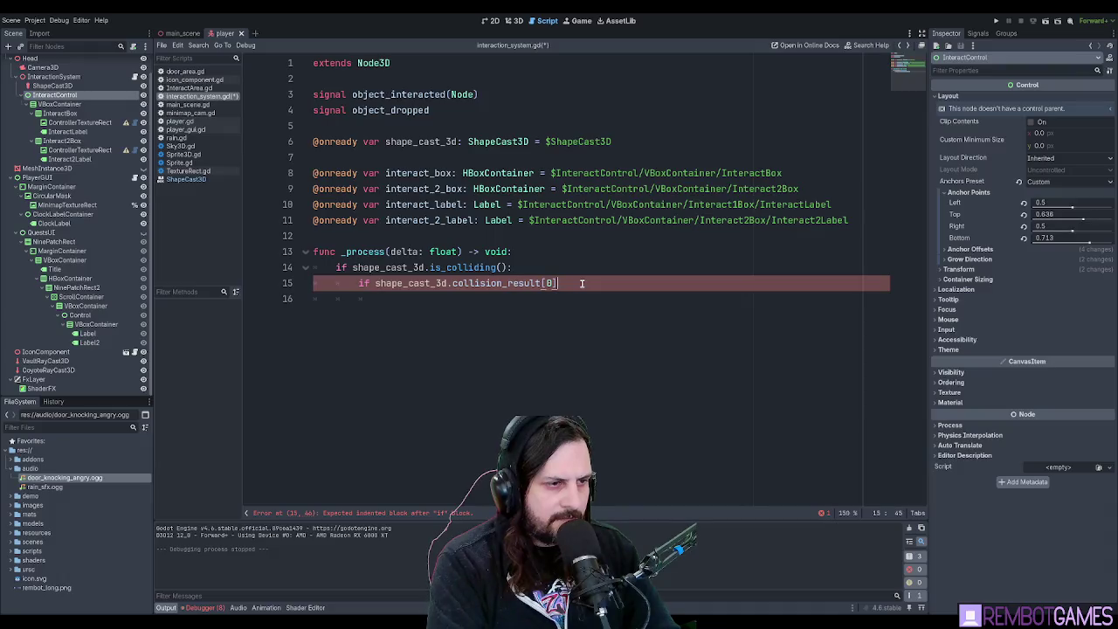
key(Return)
key(ctrl+z)
key(ctrl+z)
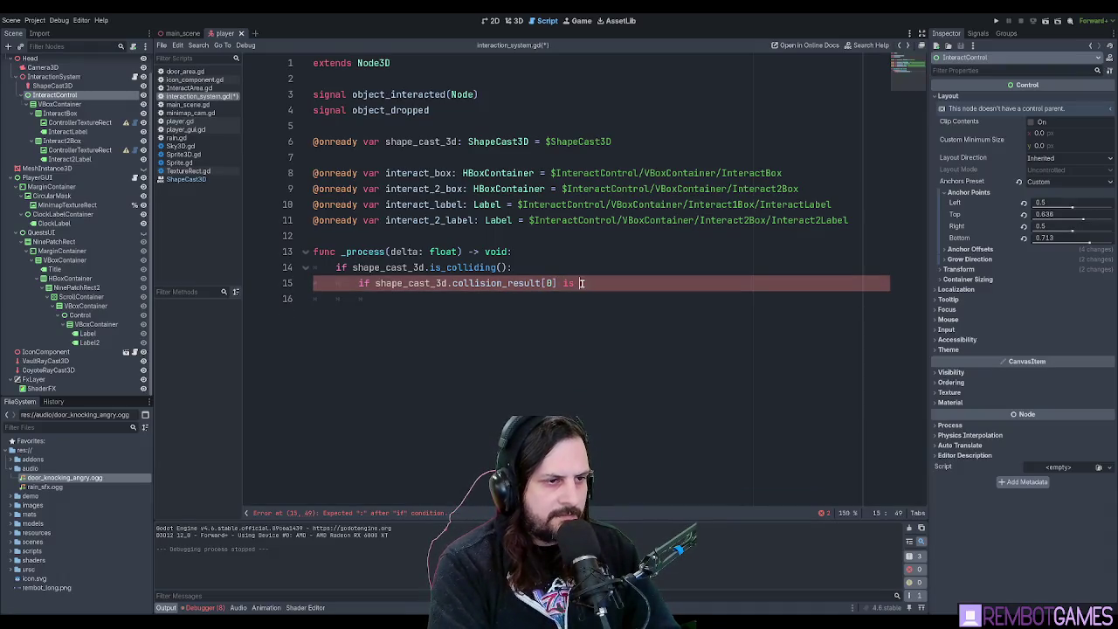
text(Intera)
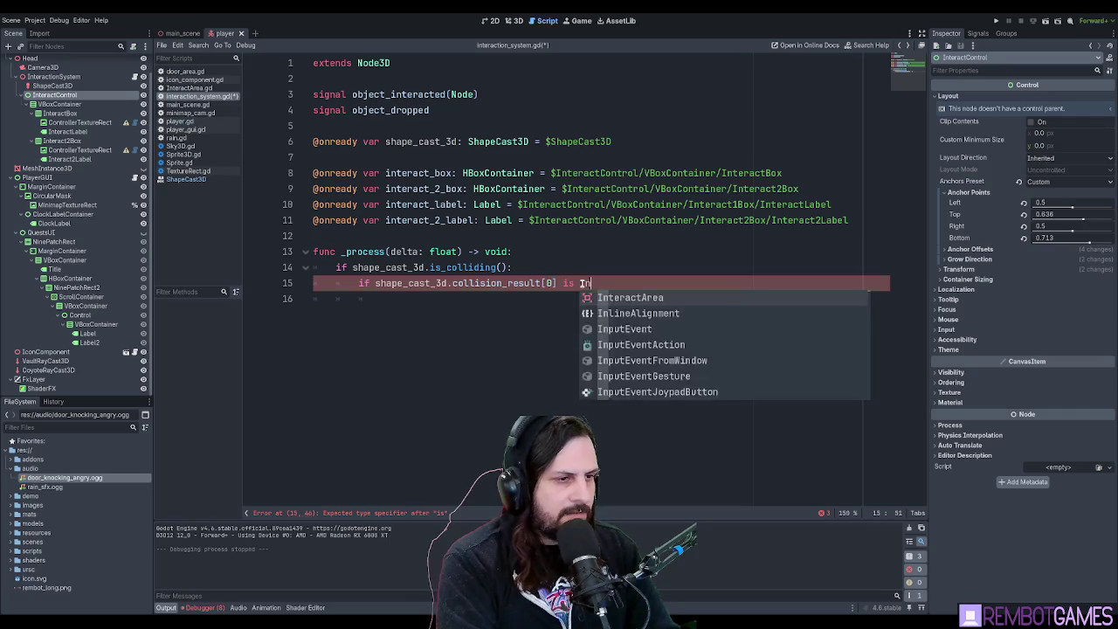
key(Return)
text(:)
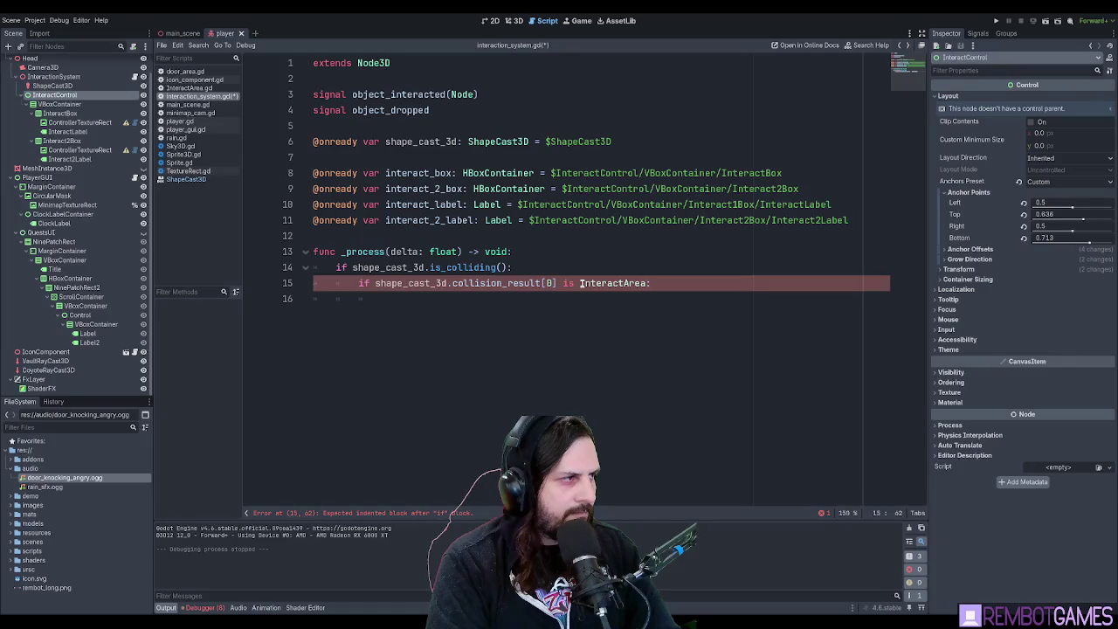
key(Return)
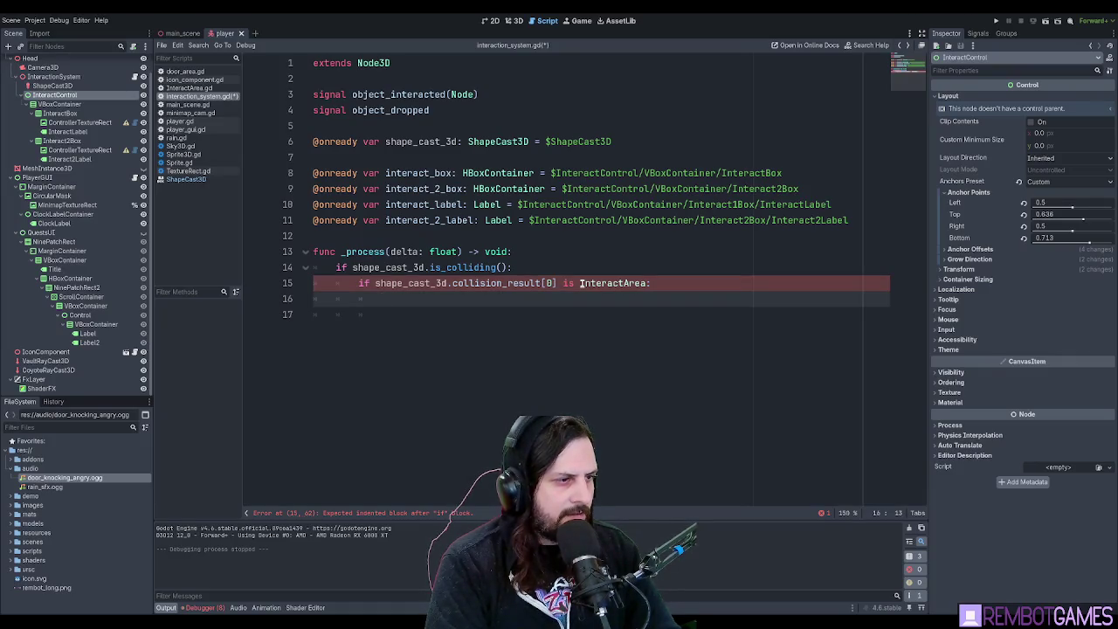
Add an else branch containing 'if interact_2_box.visible:'.
key(Return)
text(else:)
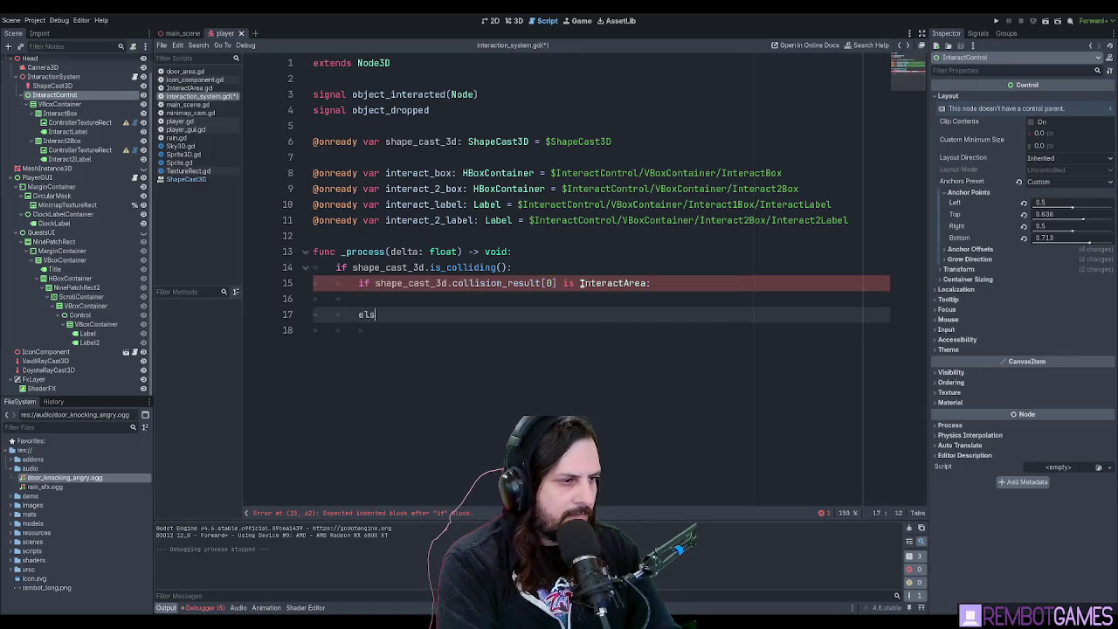
key(Return)
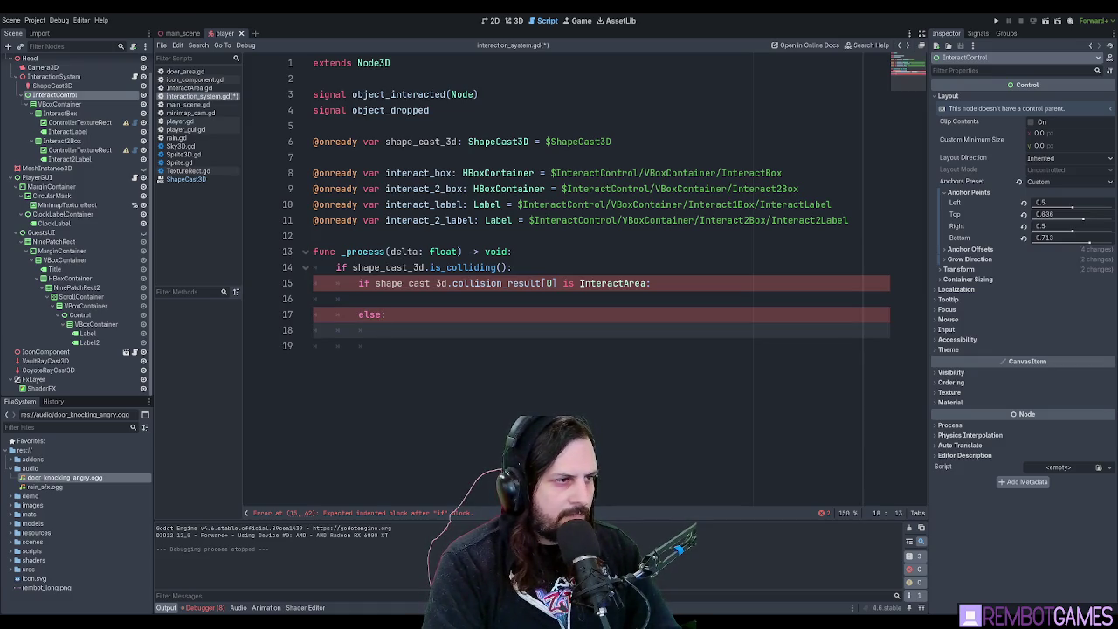
text(inte)
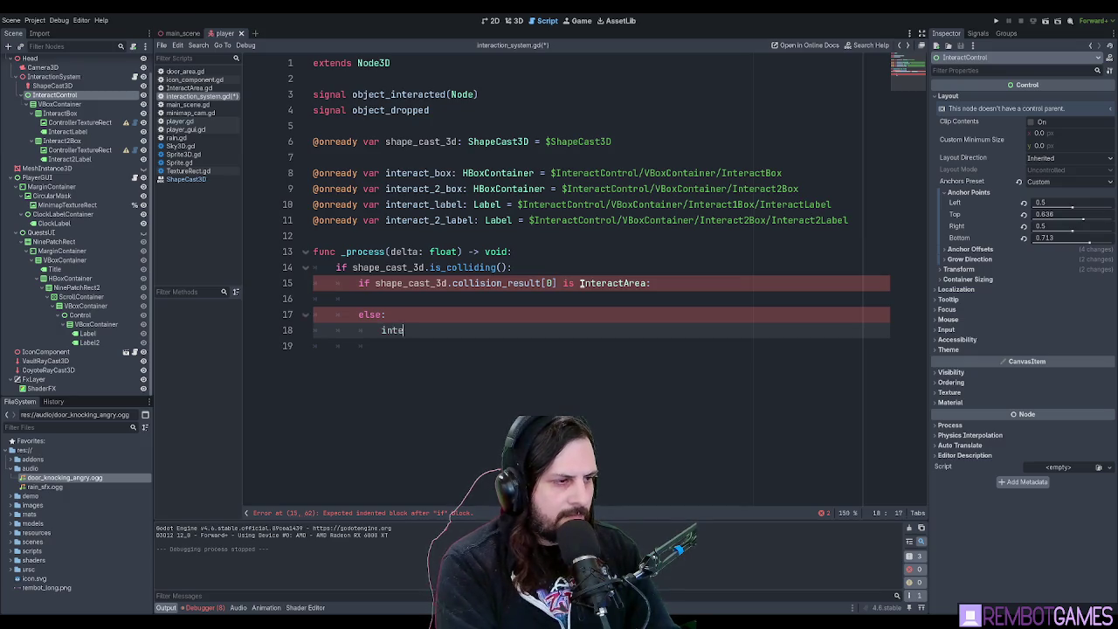
text(ract)
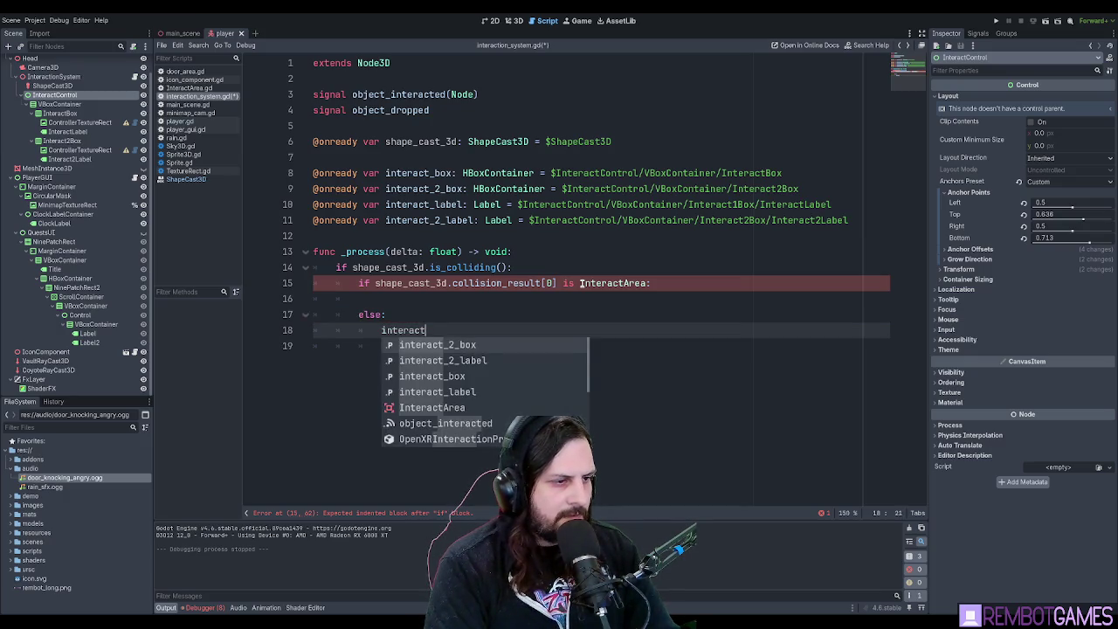
key(Return)
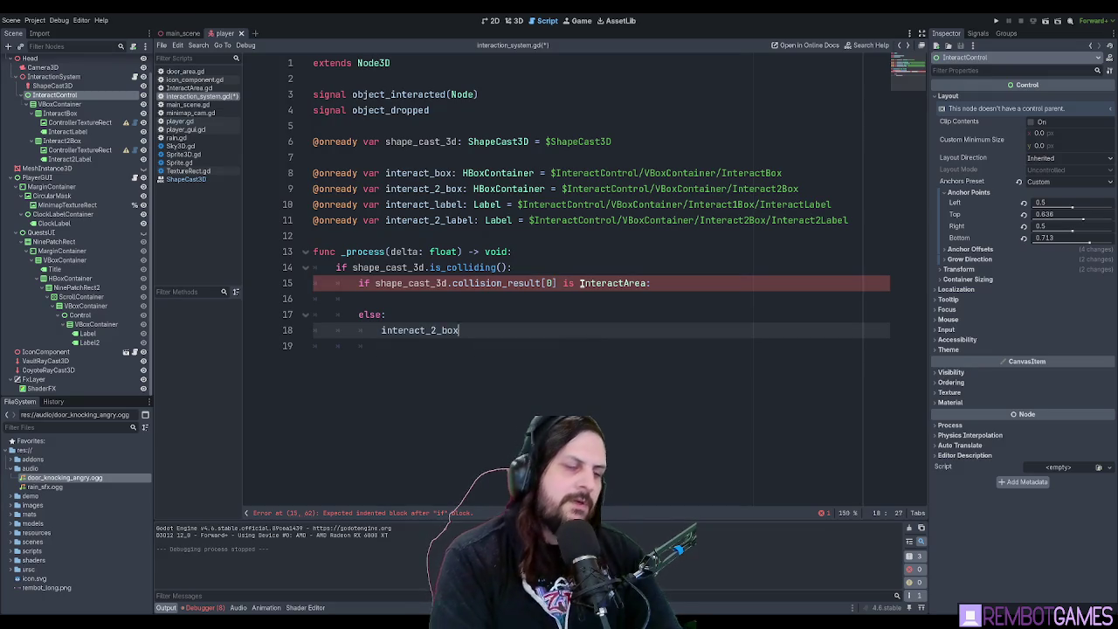
key(Home)
text(if)
key(End)
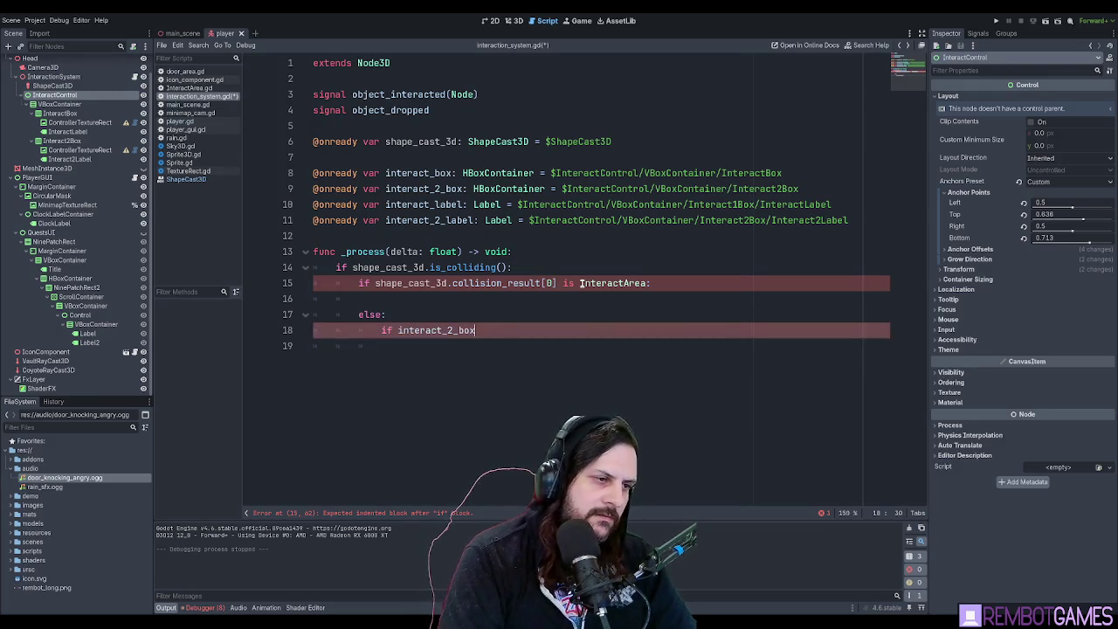
text(visible)
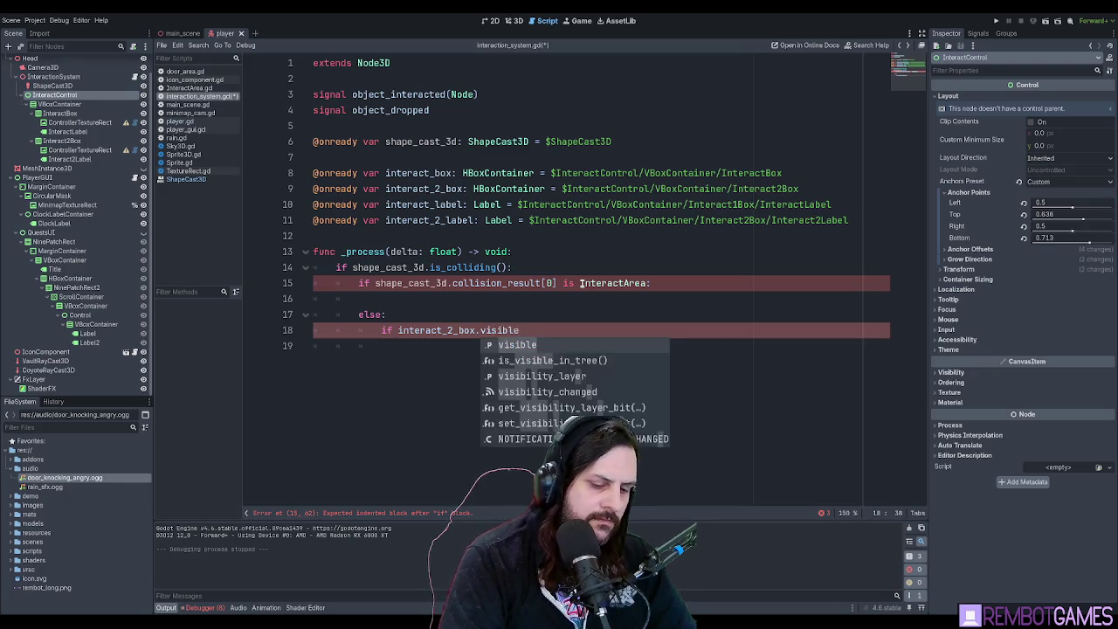
text(:)
key(Return)
Copy the expression below it and change it to 'interact_2_box.hide'.
key(Up)
key(shift+End)
key(shift+Left)
key(ctrl+c)
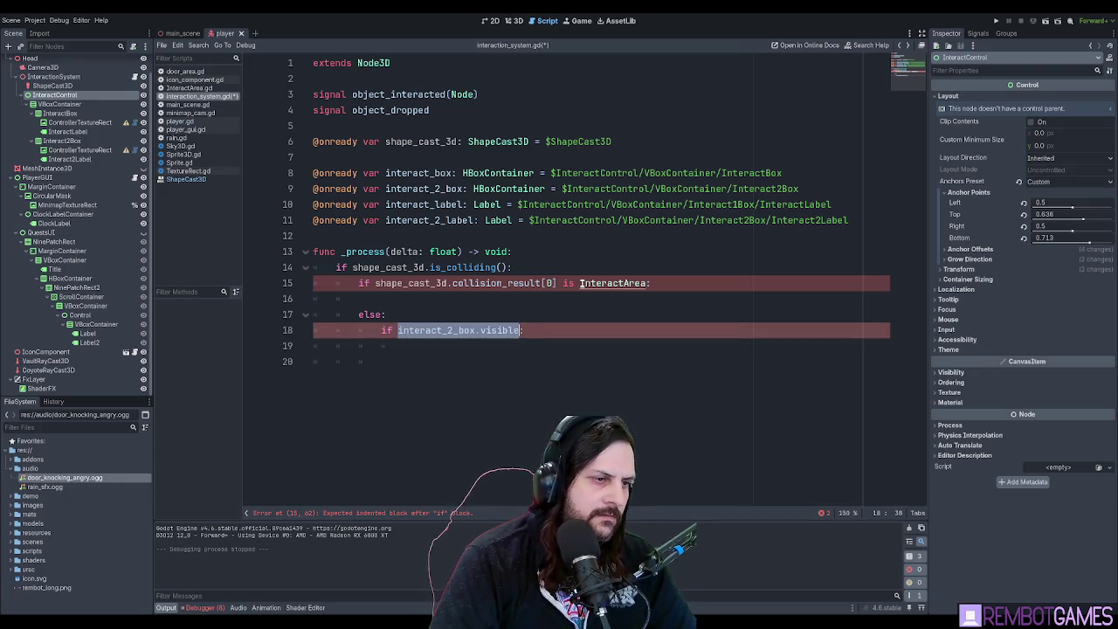
key(Down)
key(ctrl+v)
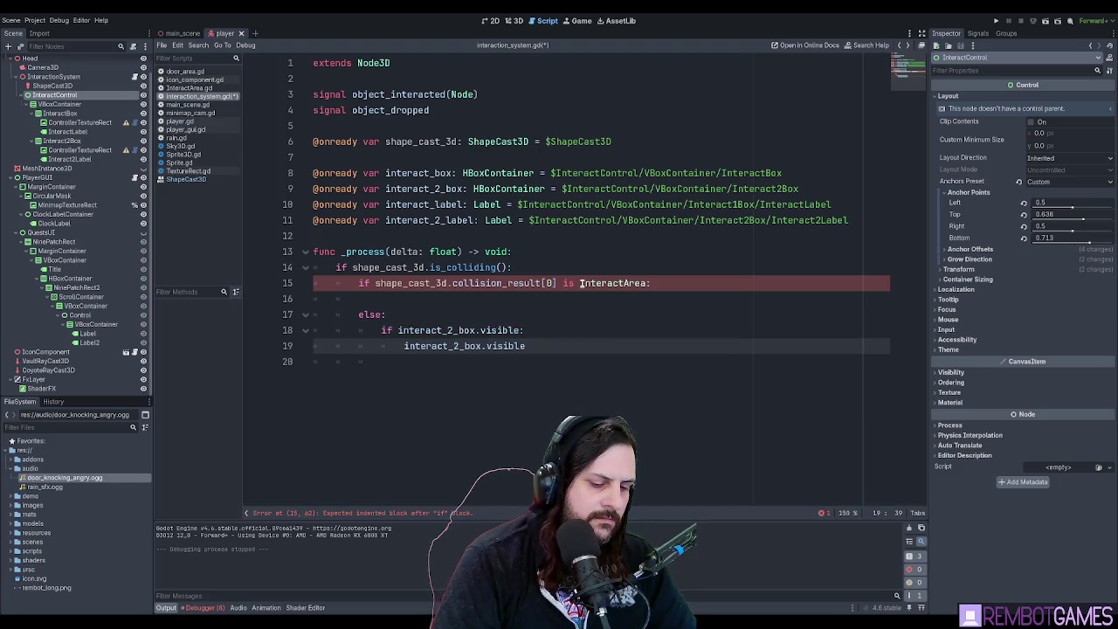
key(ctrl+shift+Left)
text(hide)
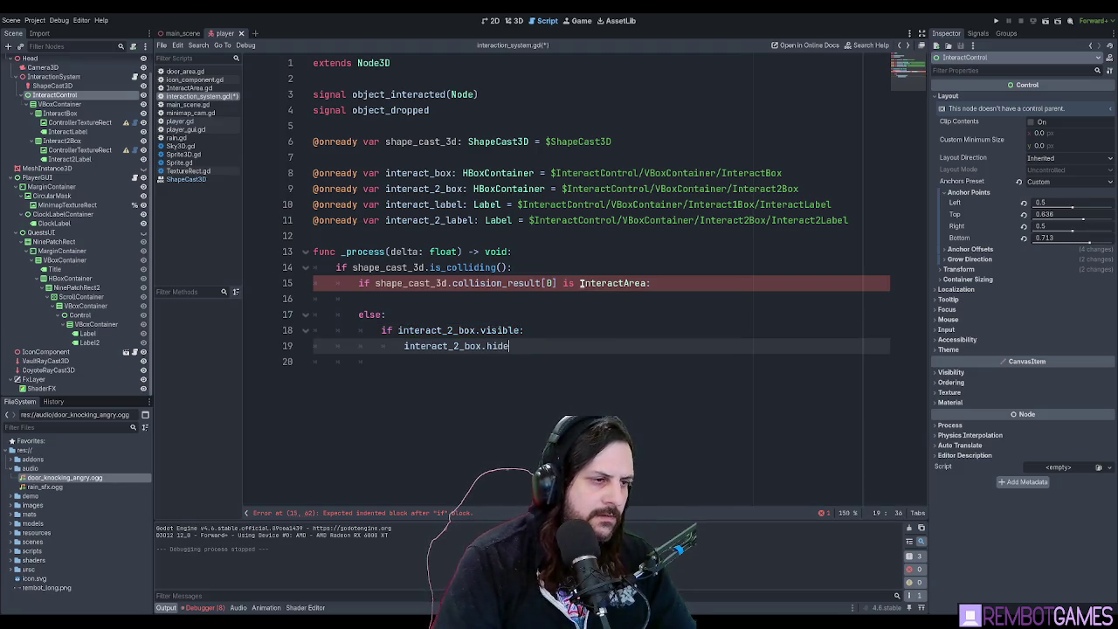
Duplicate the visibility check and hide lines below themselves.
key(Down)
key(Up)
key(shift+Up)
key(shift+Home)
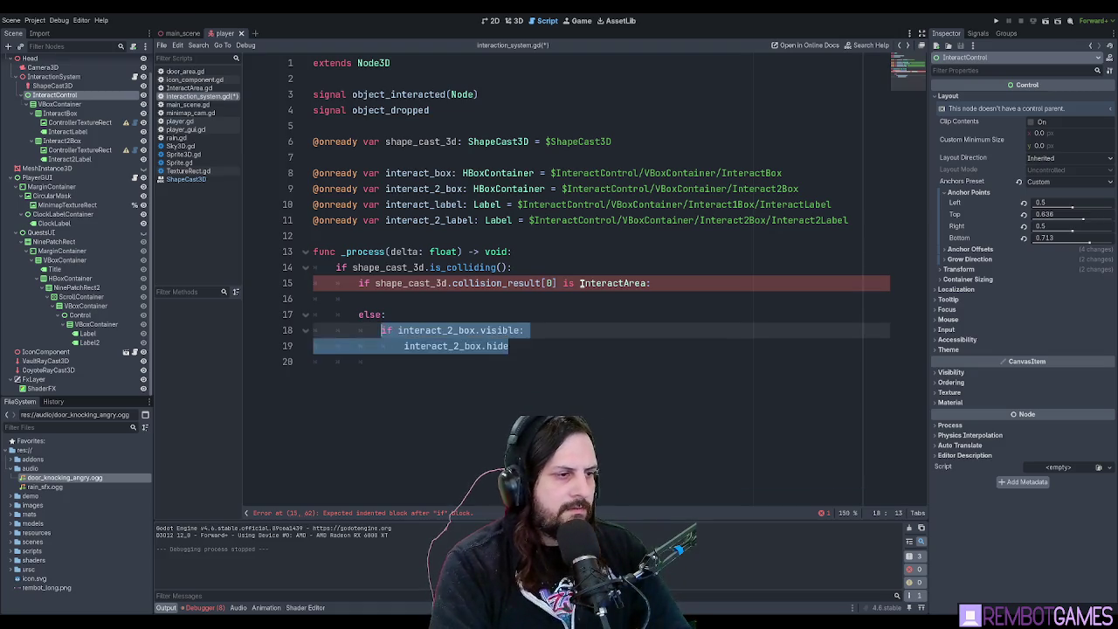
key(shift+Home)
key(ctrl+shift+d)
key(Left)
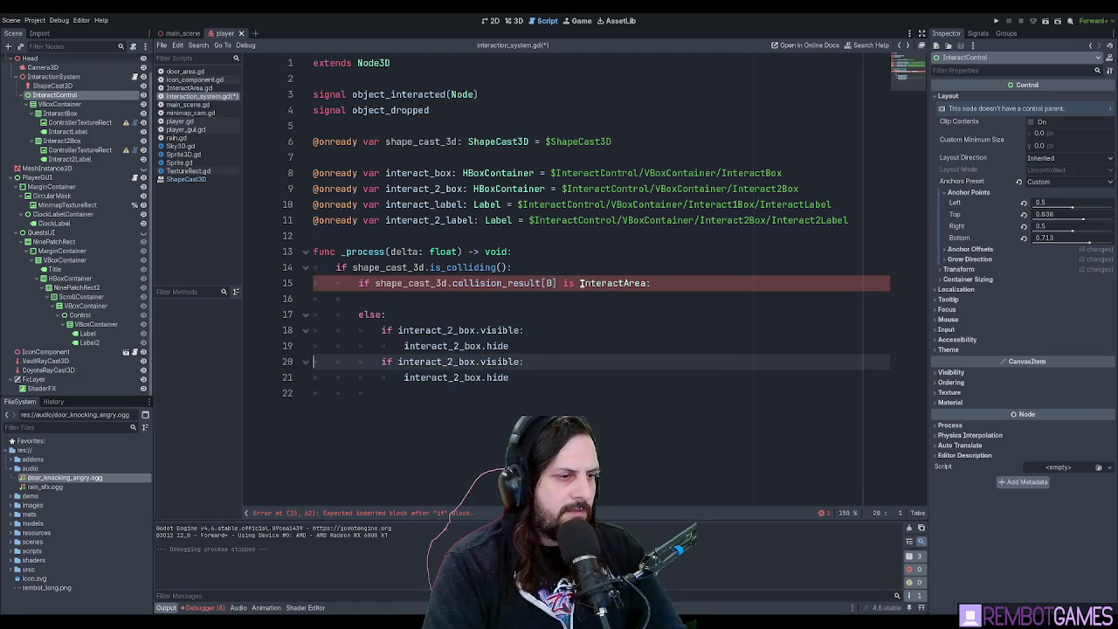
Edit one copy to check and hide interact_box instead of interact_2_box.
key(Up)
key(Up)
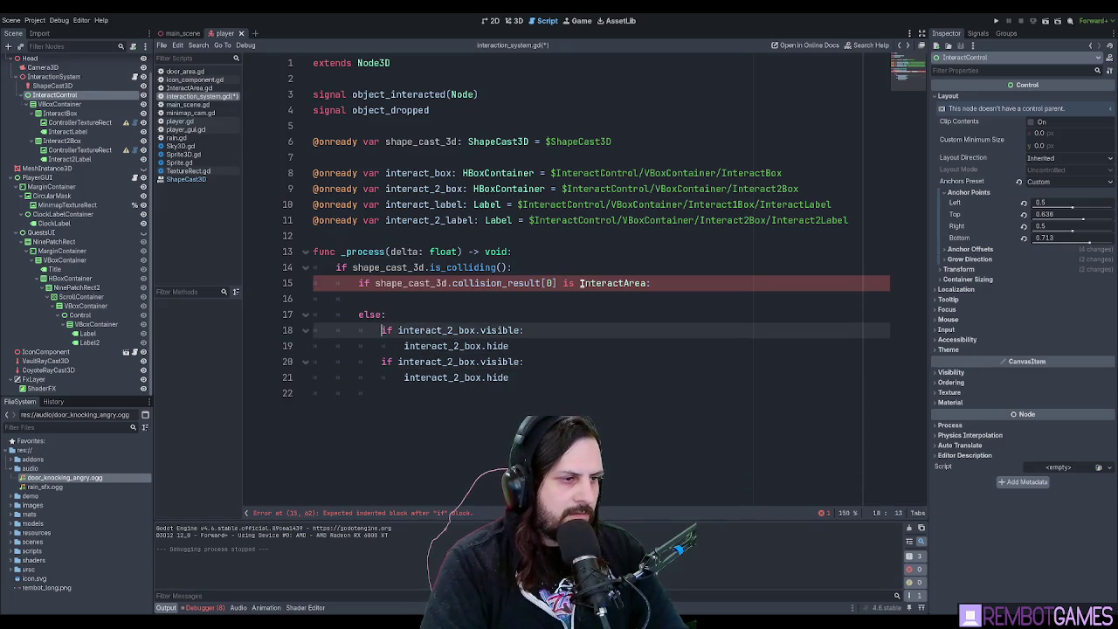
click(456, 333)
key(BackSpace)
key(BackSpace)
click(460, 346)
key(BackSpace)
key(BackSpace)
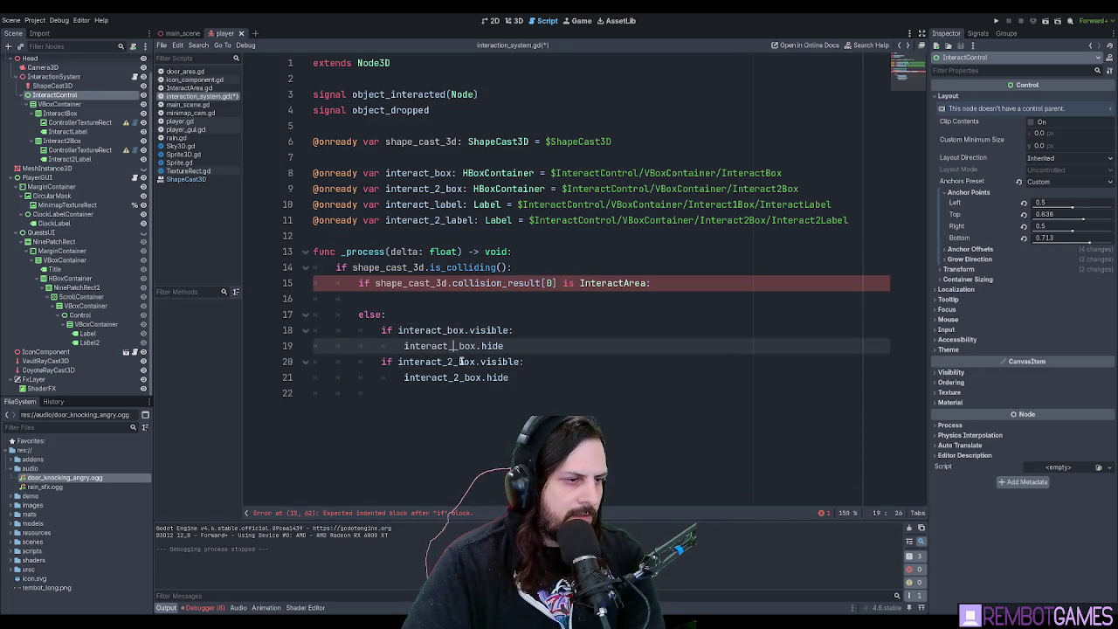
click(523, 348)
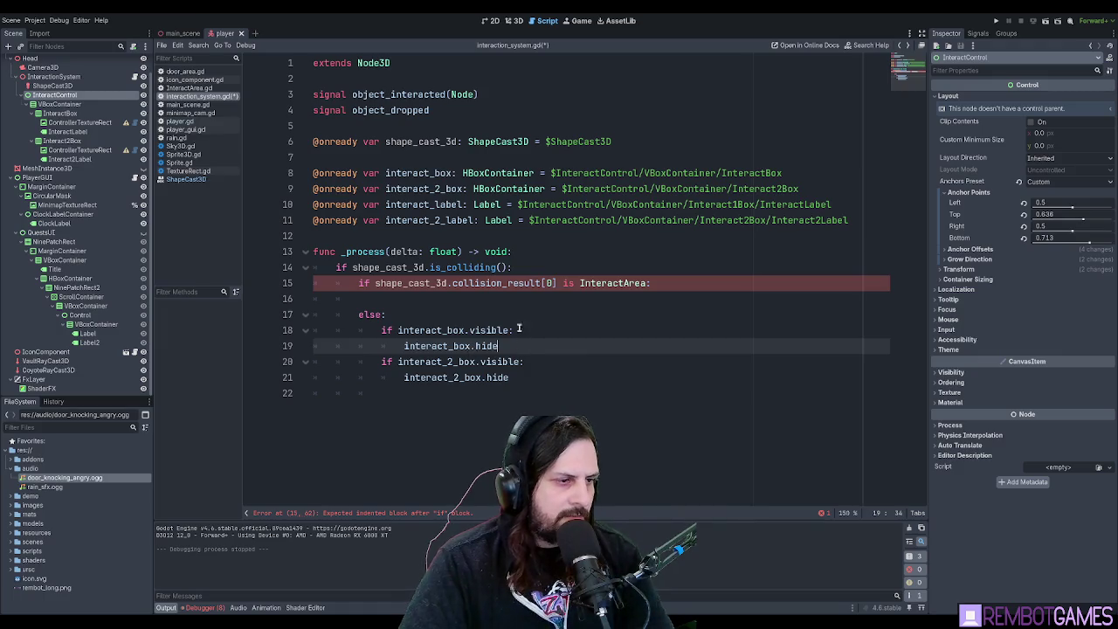
click(532, 328)
click(551, 340)
click(542, 332)
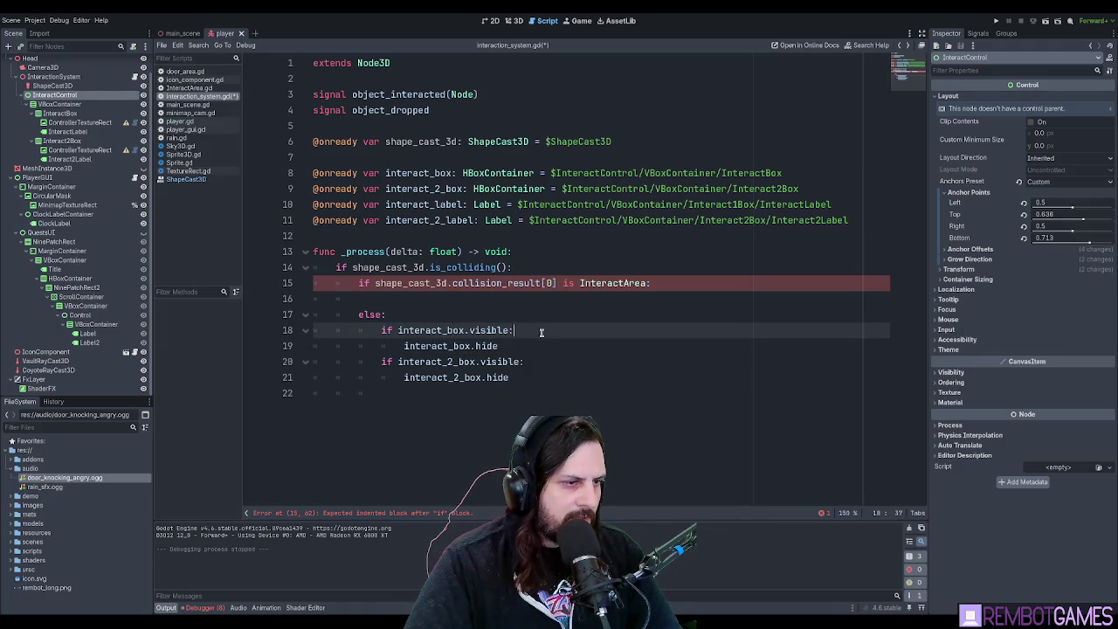
click(564, 375)
click(498, 414)
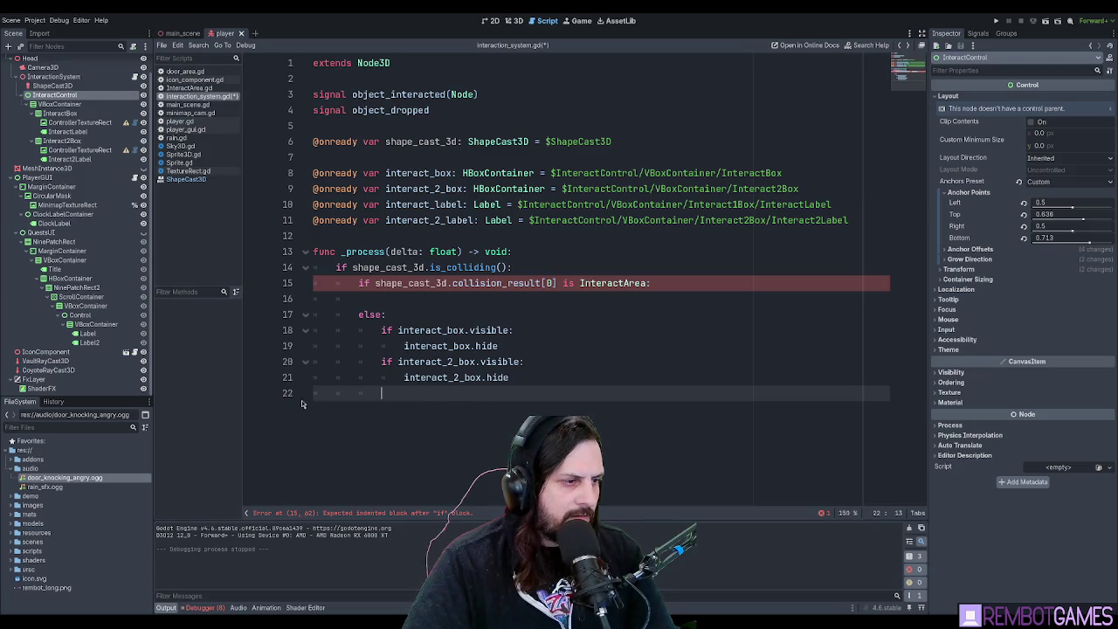
click(468, 300)
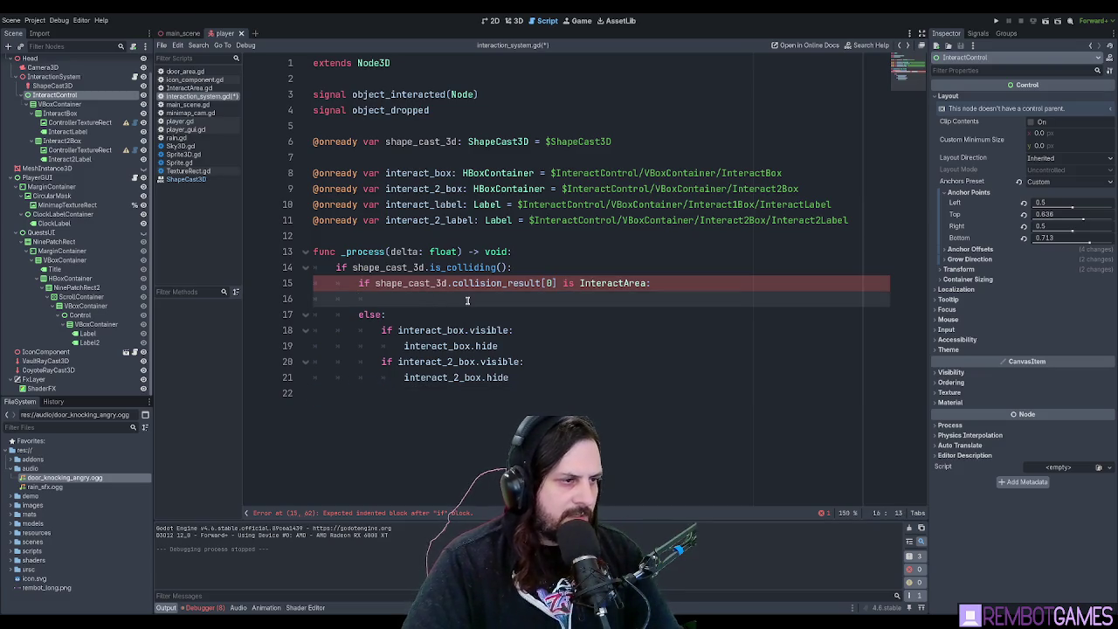
Cut collision_result[0] from the InteractArea check and end the is_colliding line with a colon.
double_click(420, 347)
click(421, 301)
text(i)
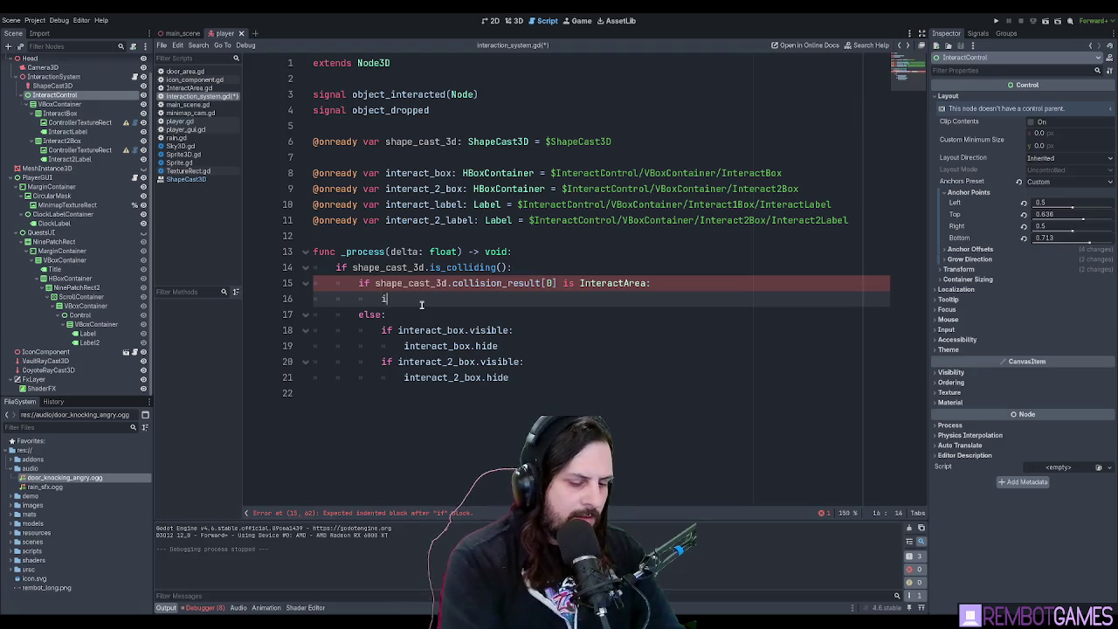
text(f)
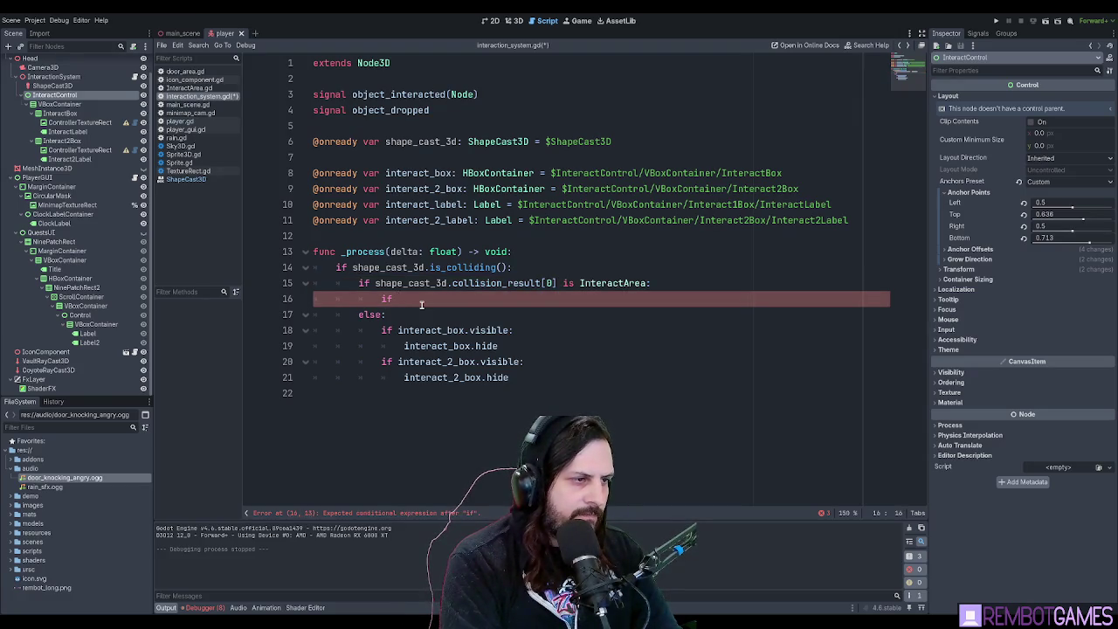
double_click(392, 267)
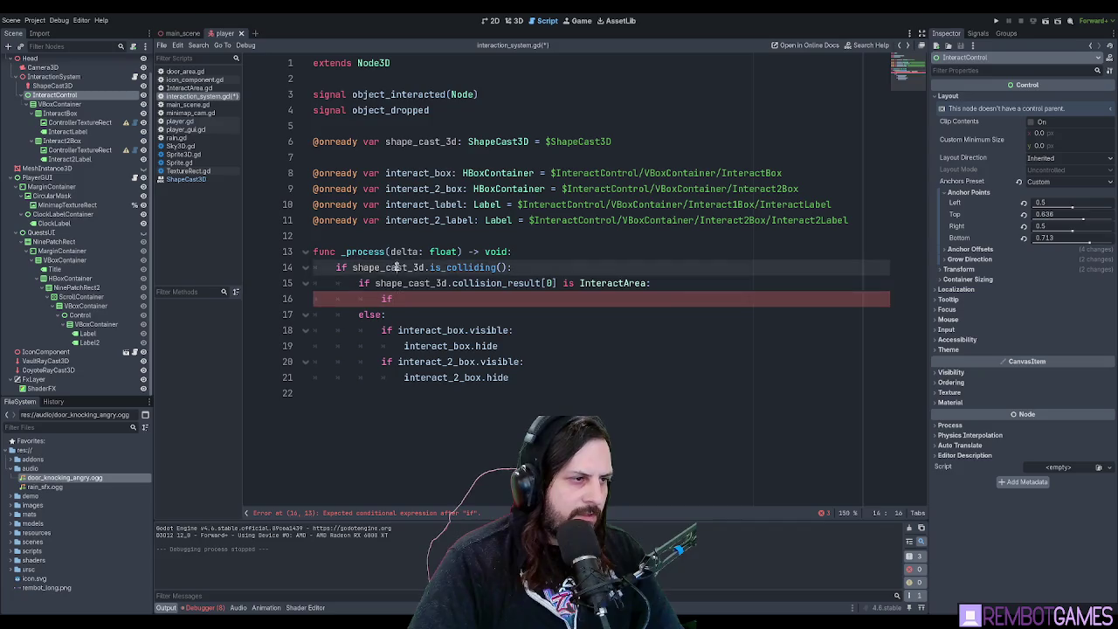
click(505, 267)
click(557, 283)
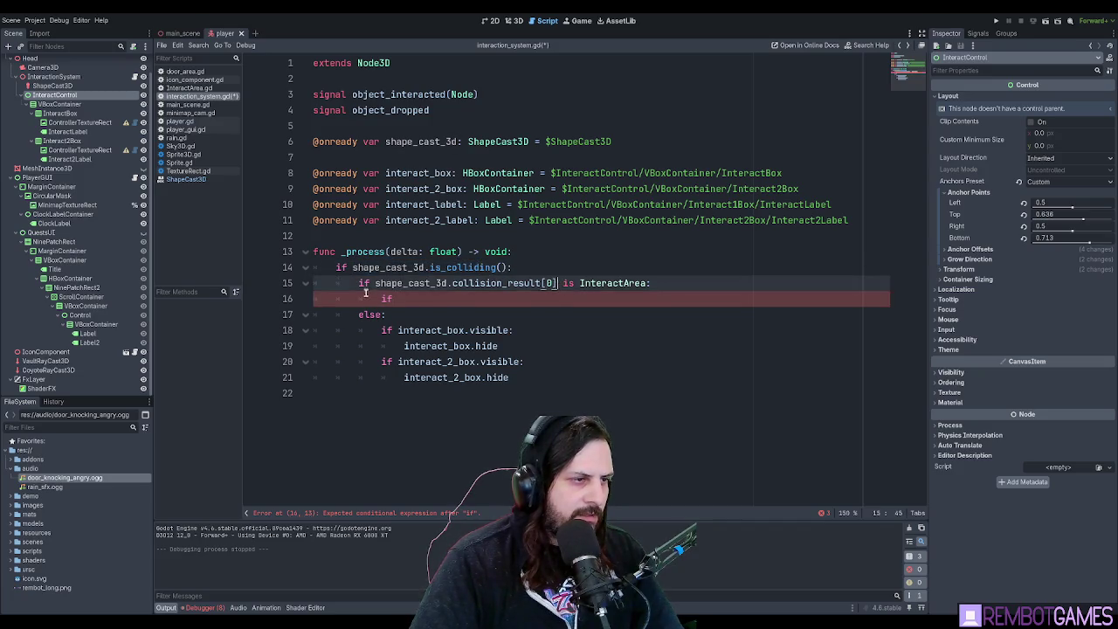
shift+click(375, 283)
key(BackSpace)
click(527, 267)
text(:)
key(Return)
Declare 'var col_result = collision_result[0]' on the new line.
text(co)
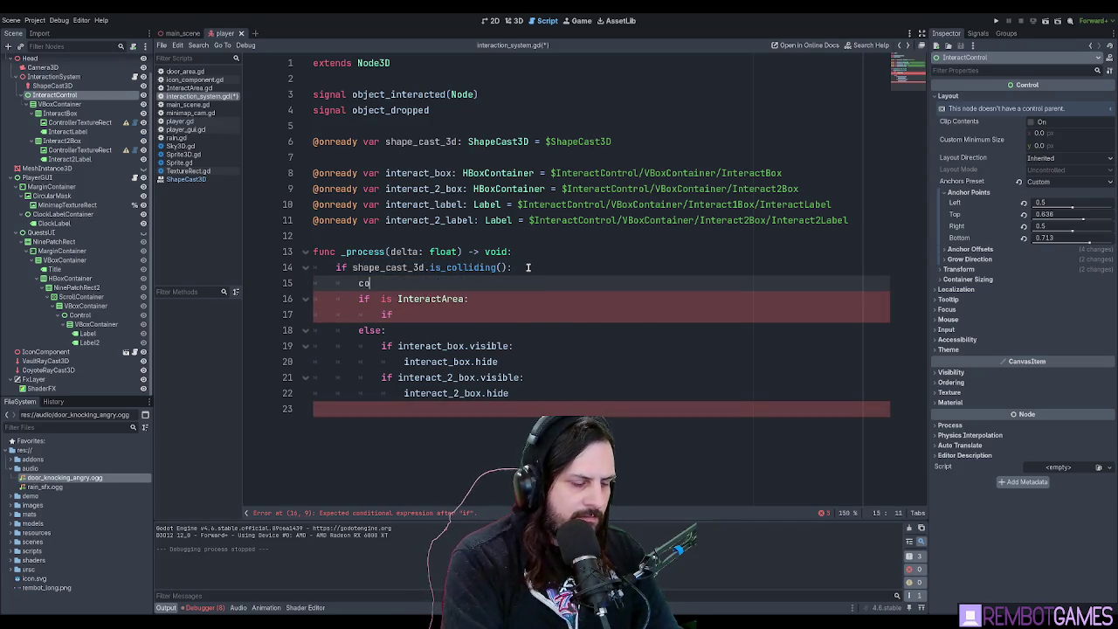
text(l_result)
key(Home)
text(var)
key(End)
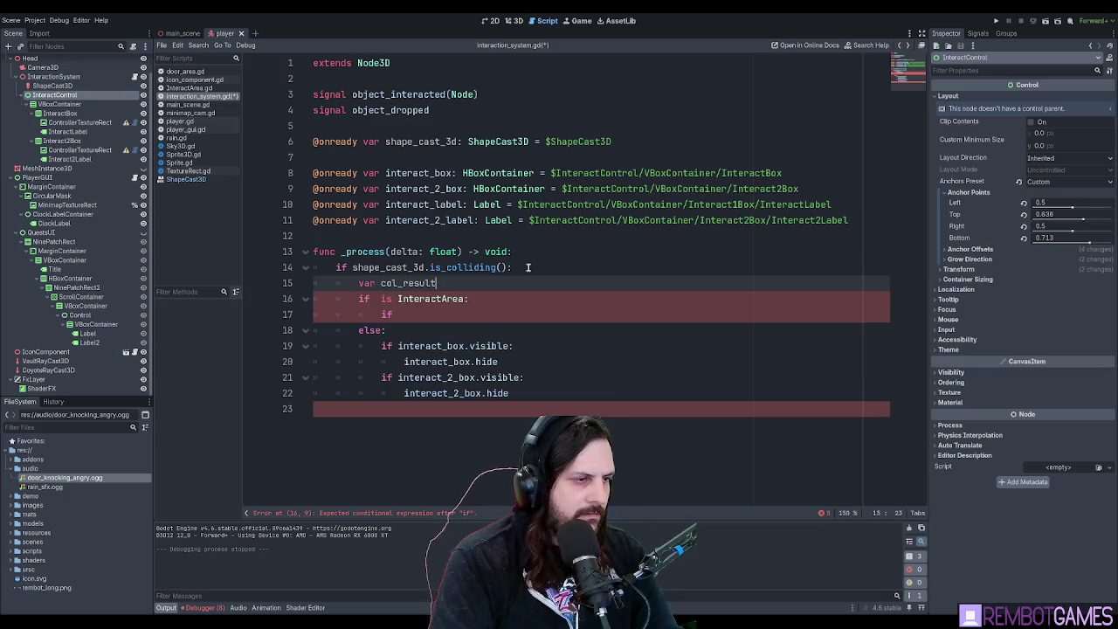
key(BackSpace)
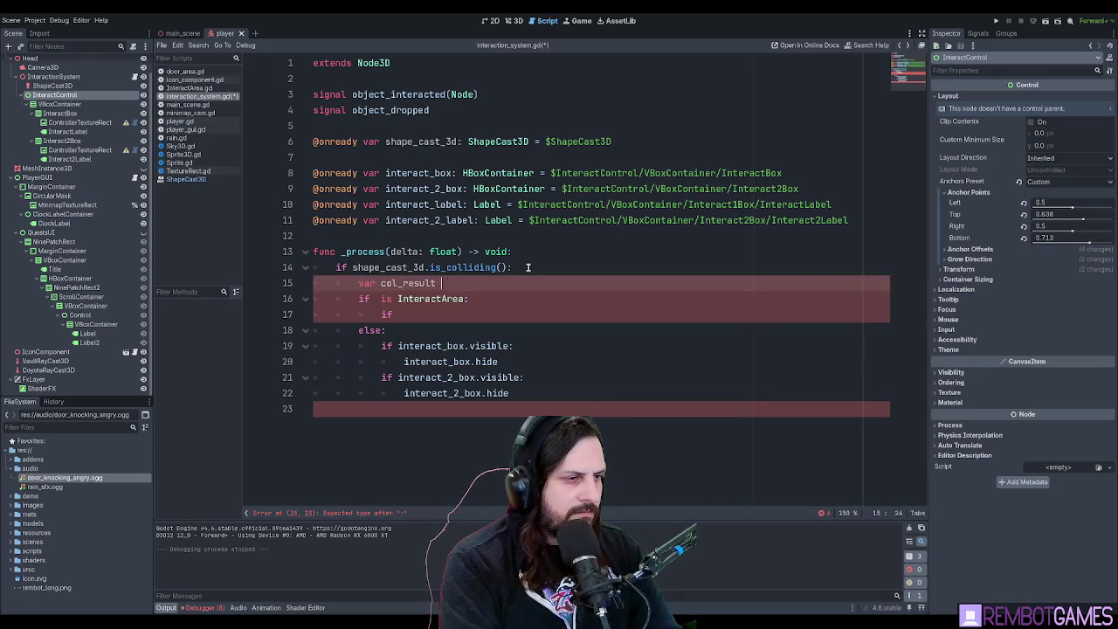
text(=)
text(shape_cast_3d.collision_result[0])
Insert col_result into the InteractArea check and the inner if, typing 'col_result.'.
double_click(385, 283)
key(ctrl+c)
click(376, 299)
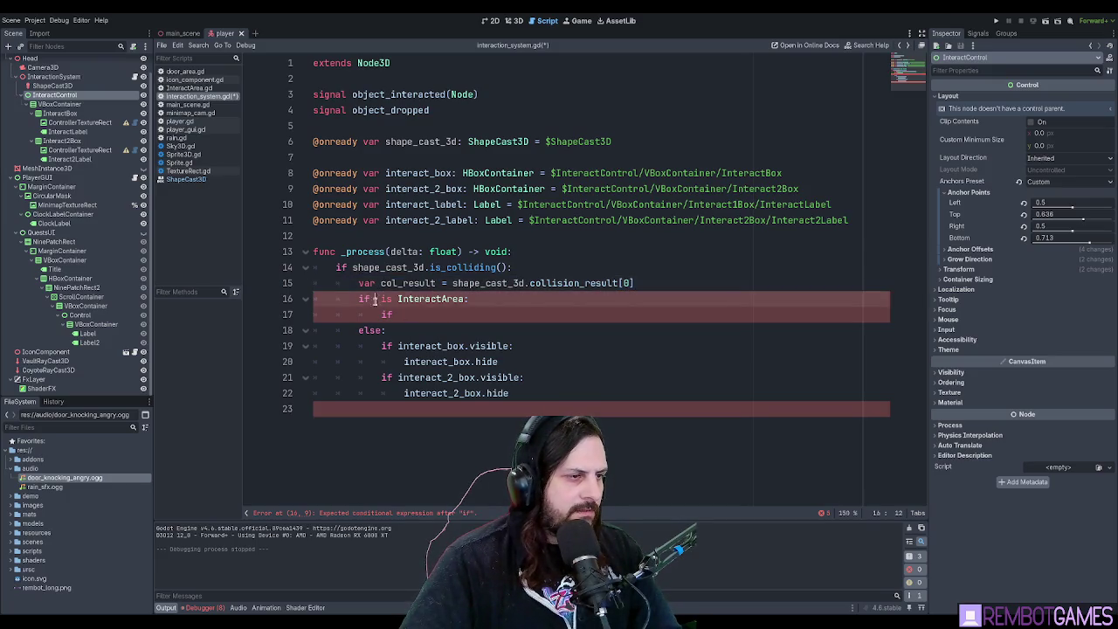
key(ctrl+v)
click(524, 321)
key(ctrl+v)
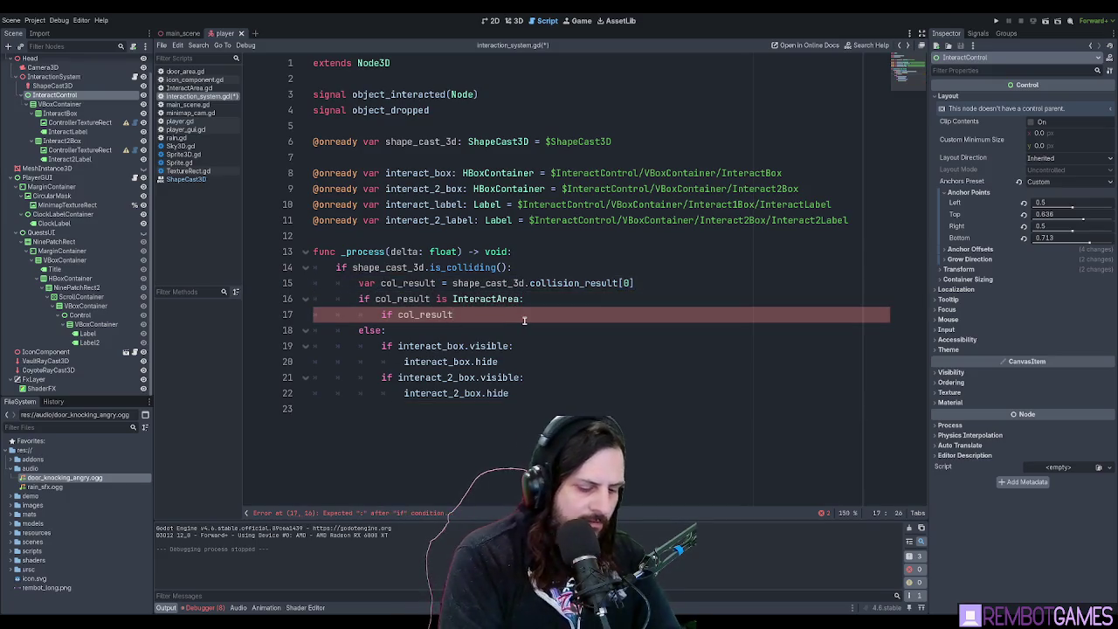
text(.)
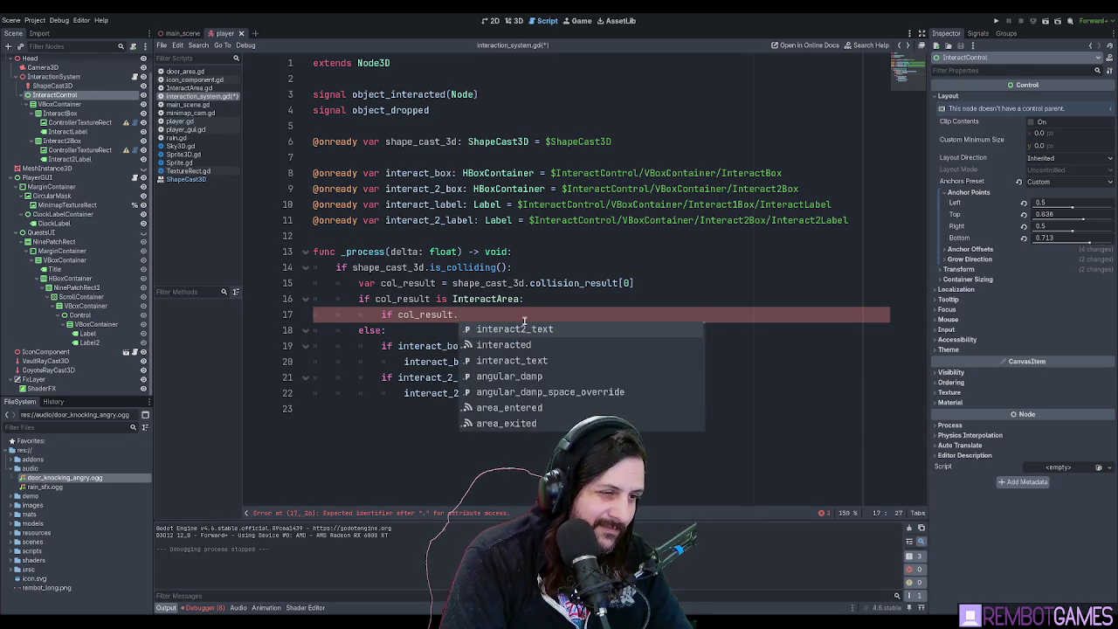
Complete the inner condition as 'if col_result.interact2_text:'.
key(Down)
key(Down)
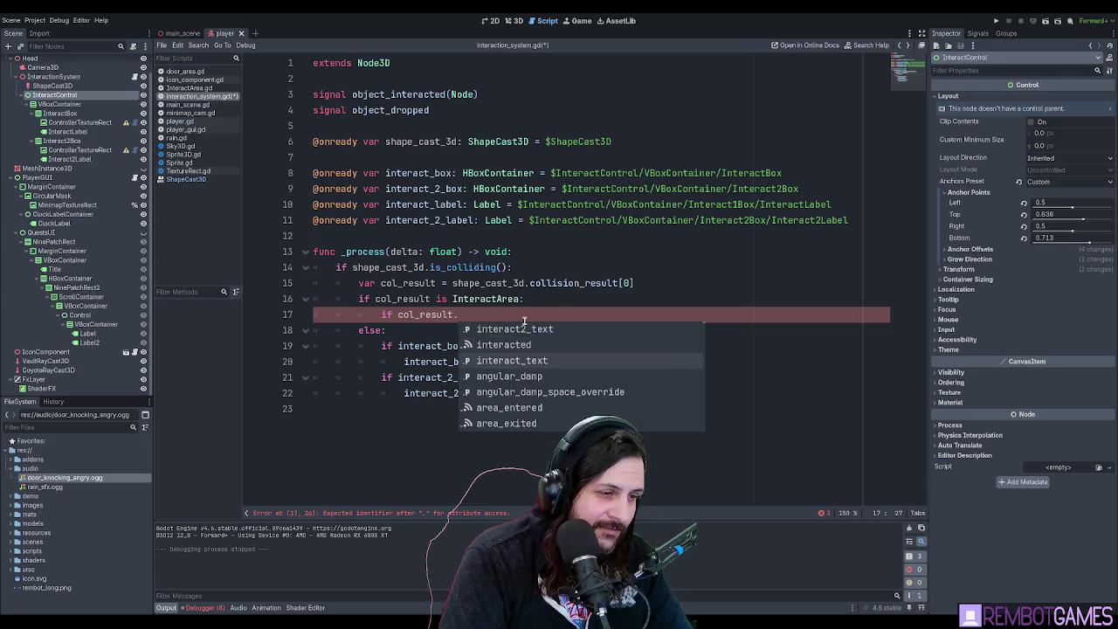
key(Return)
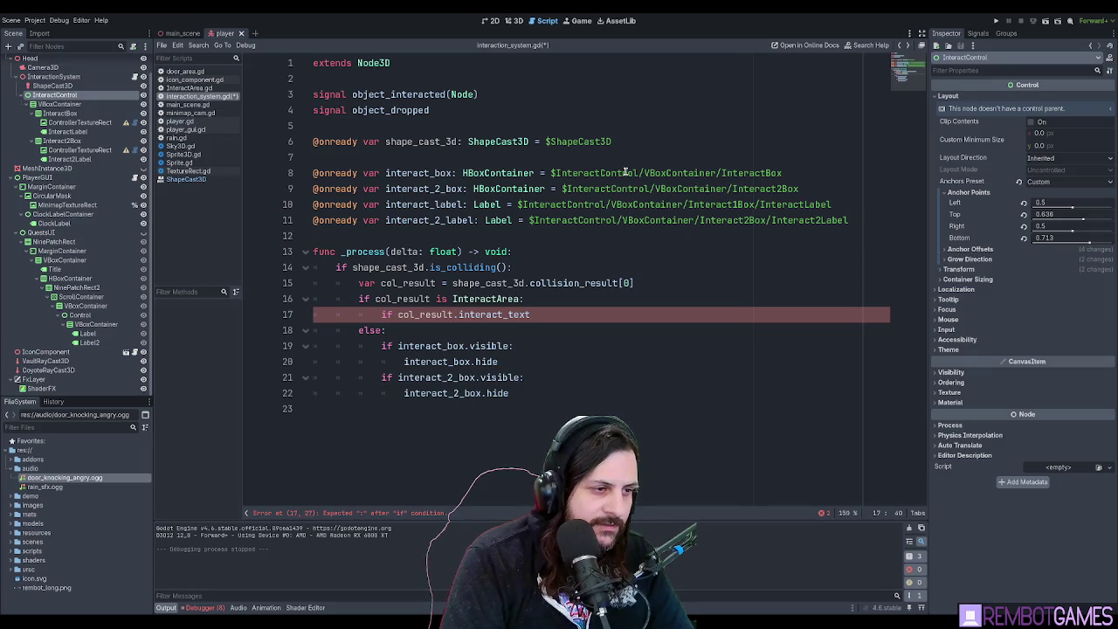
key(ctrl+BackSpace)
text(interac)
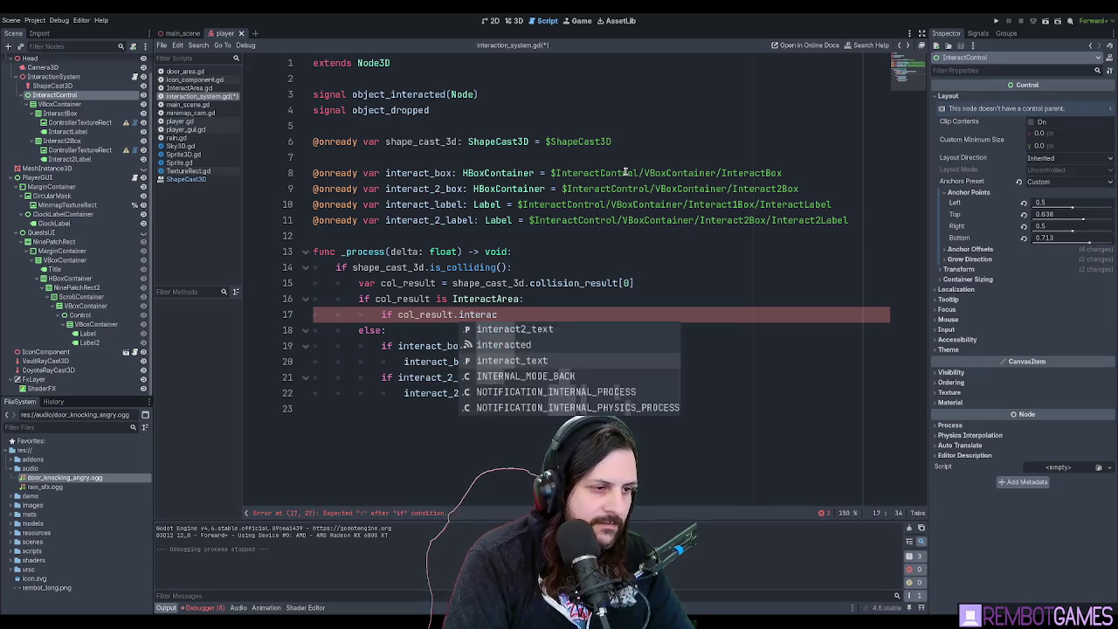
text(t2_text)
key(Return)
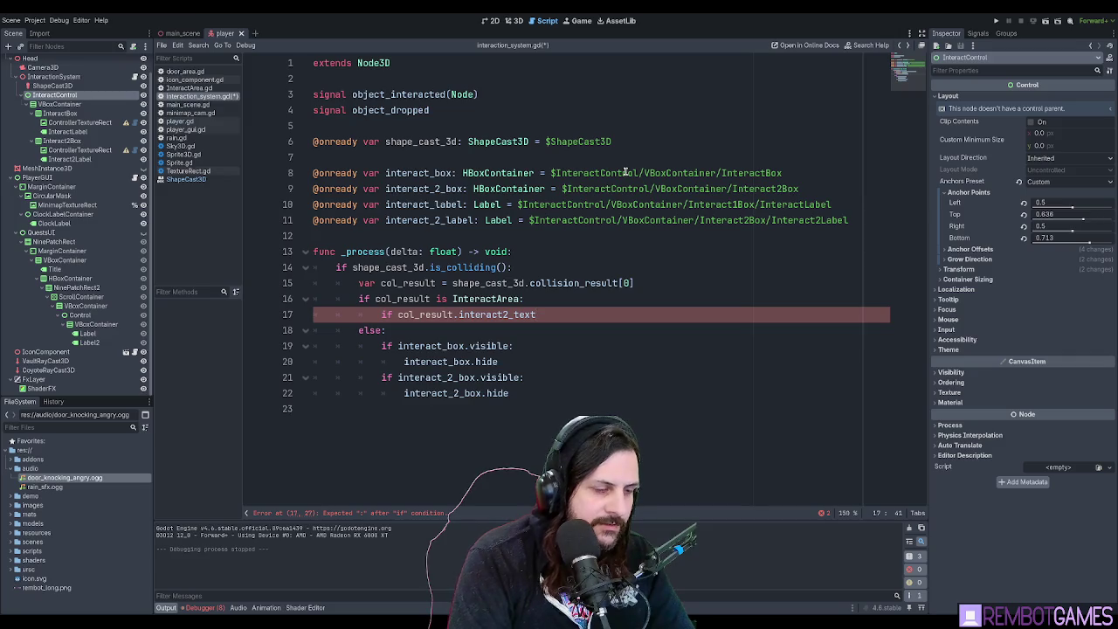
key(ctrl+shift+Left)
key(ctrl+shift+Left)
key(ctrl+shift+Left)
key(End)
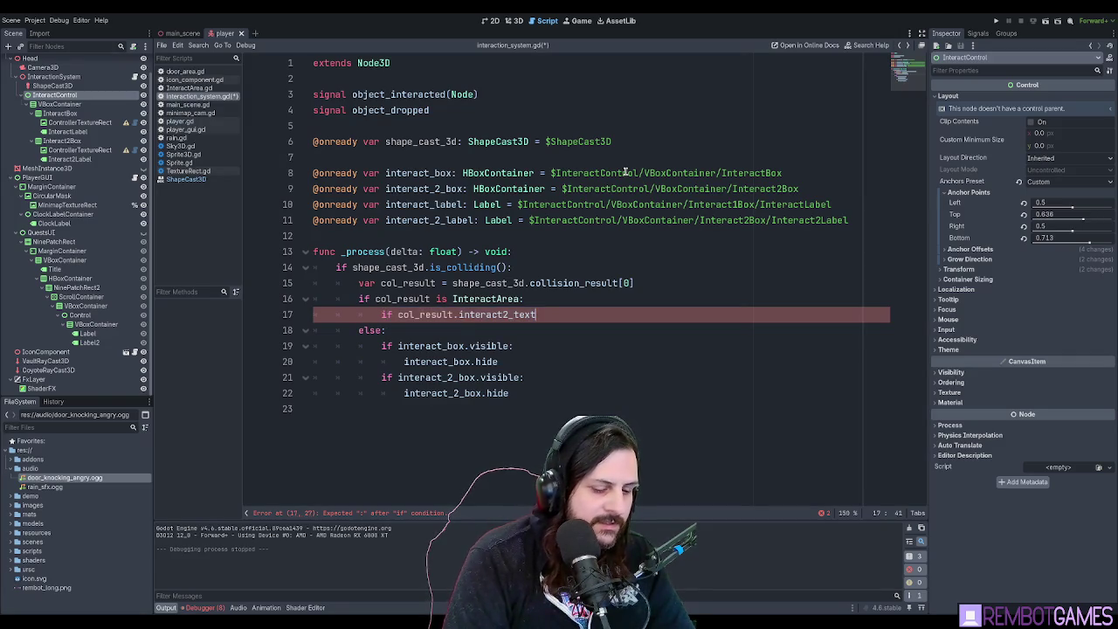
text(:)
key(Return)
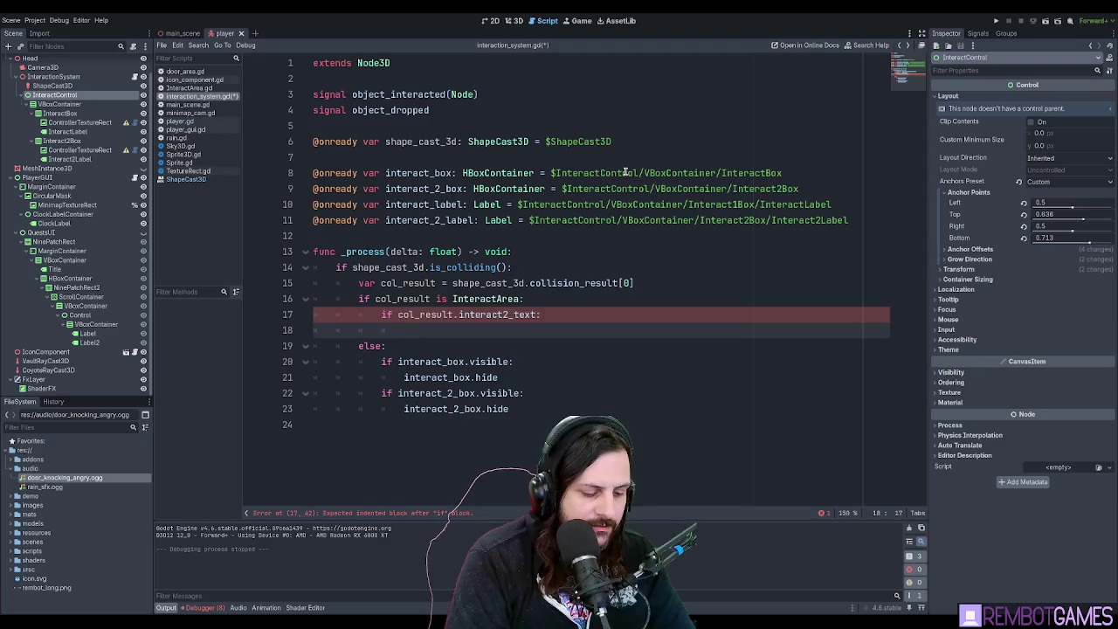
Add 'if interact_2_box.visible:' with 'interact_2_box.hide()' inside it.
text(int)
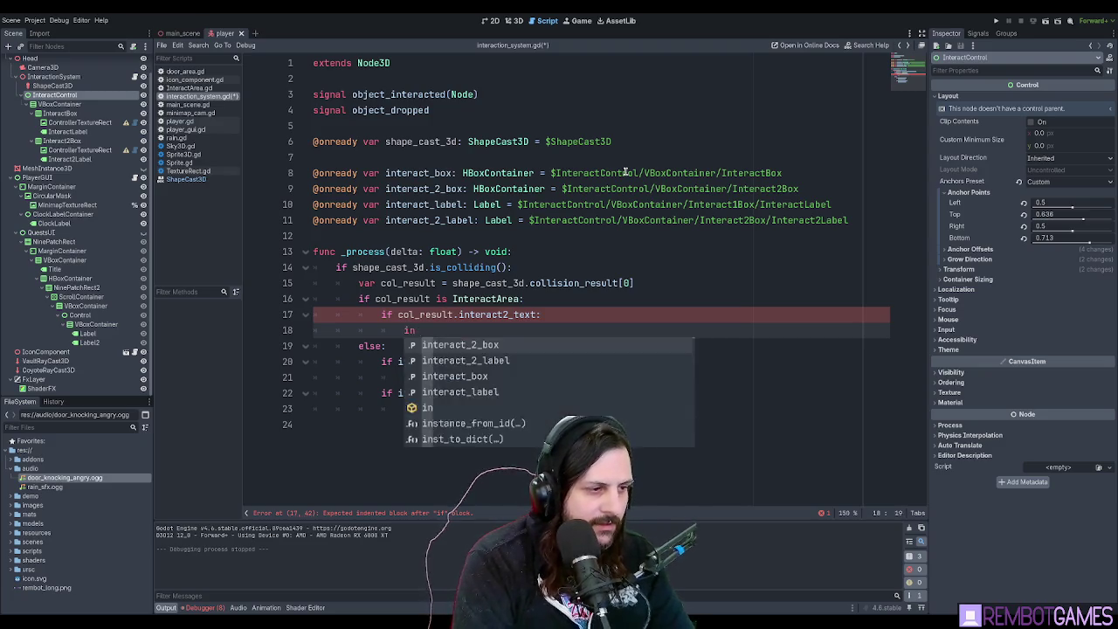
key(BackSpace)
key(BackSpace)
key(BackSpace)
text(if intera)
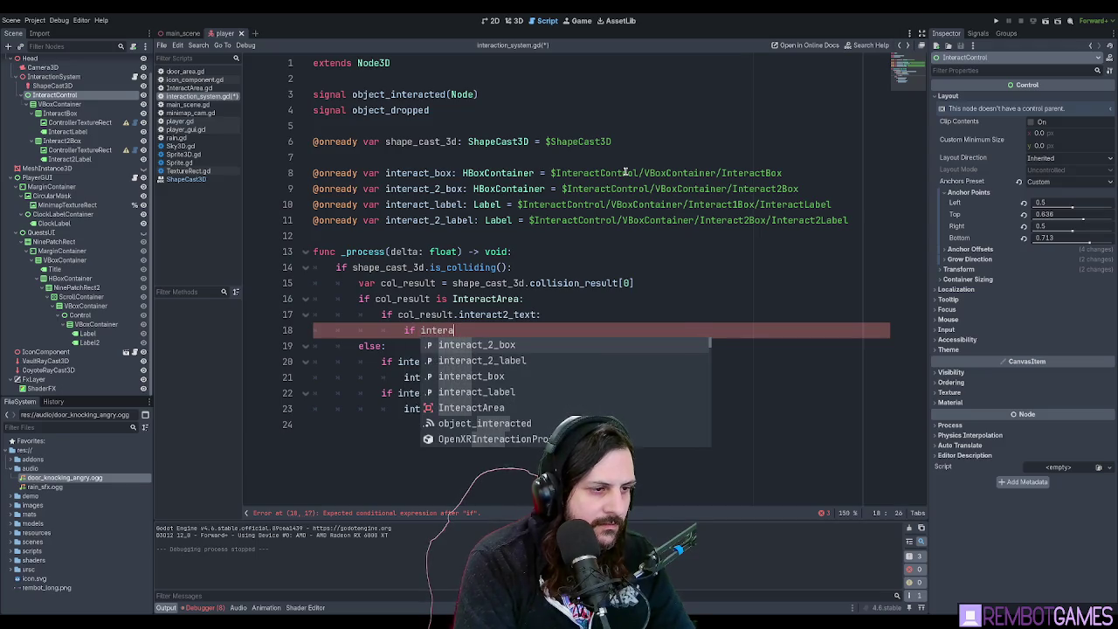
key(Return)
text(.vio)
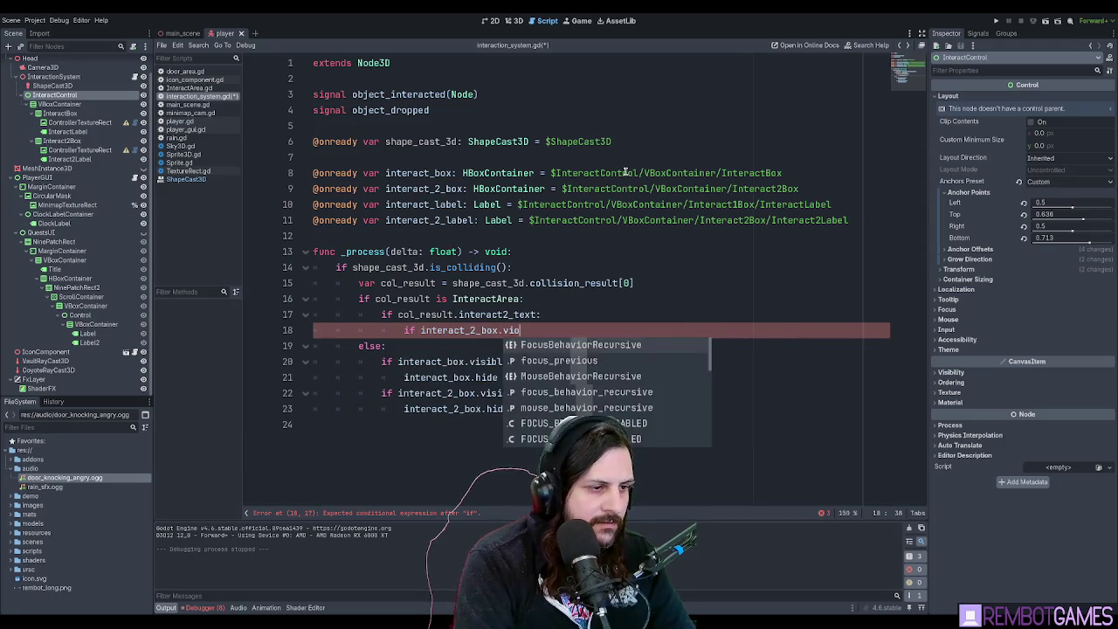
key(BackSpace)
text(s)
key(Return)
text(:)
key(Return)
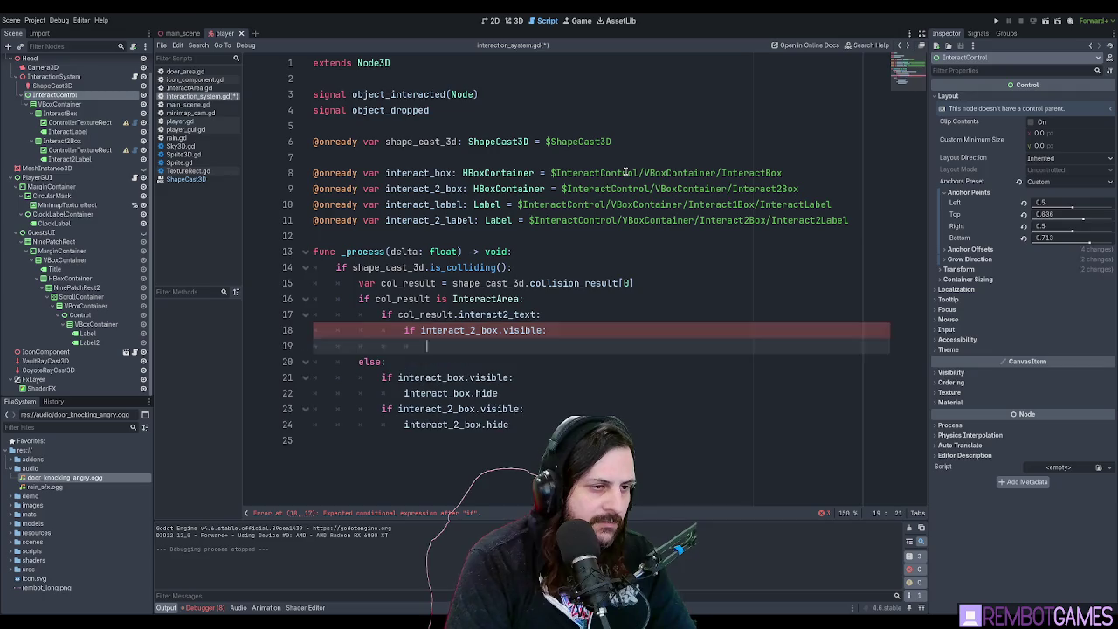
text(interac)
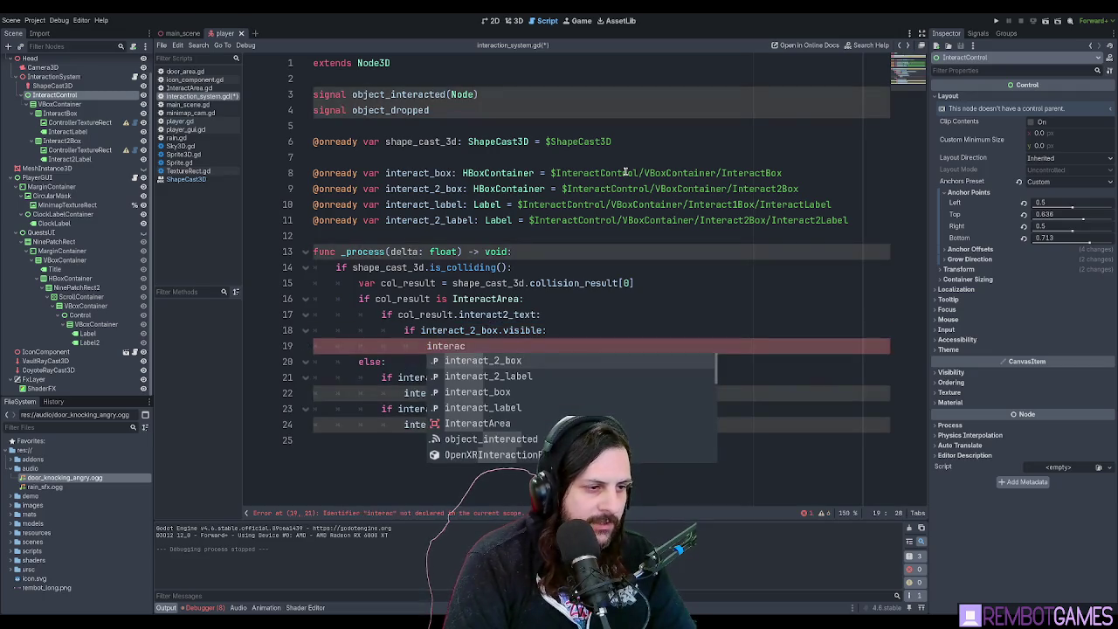
key(Return)
text(.)
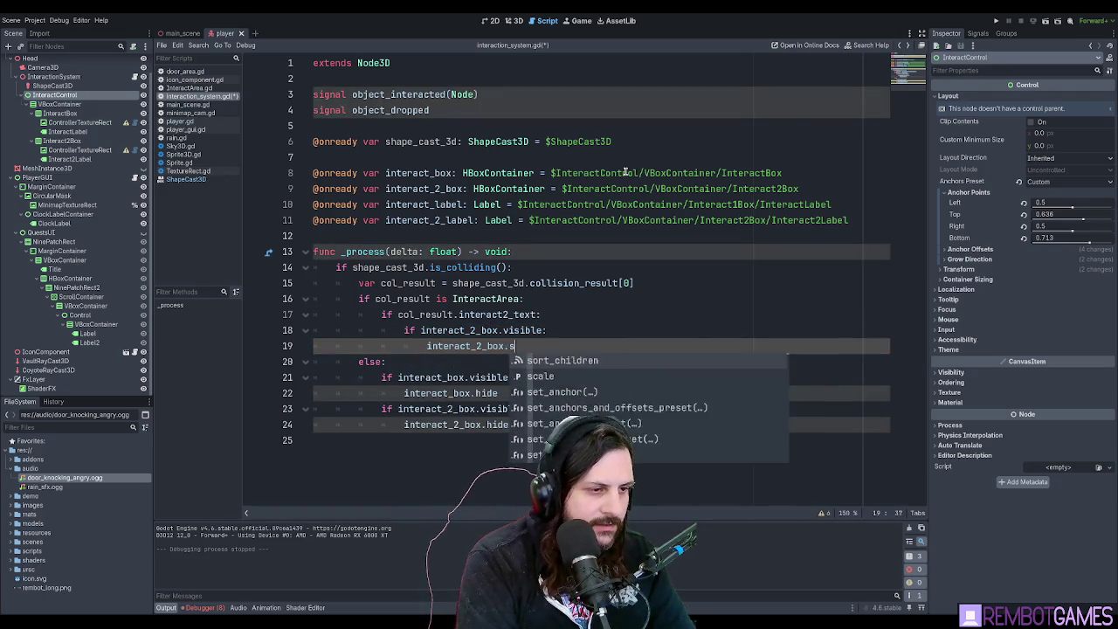
text(hid)
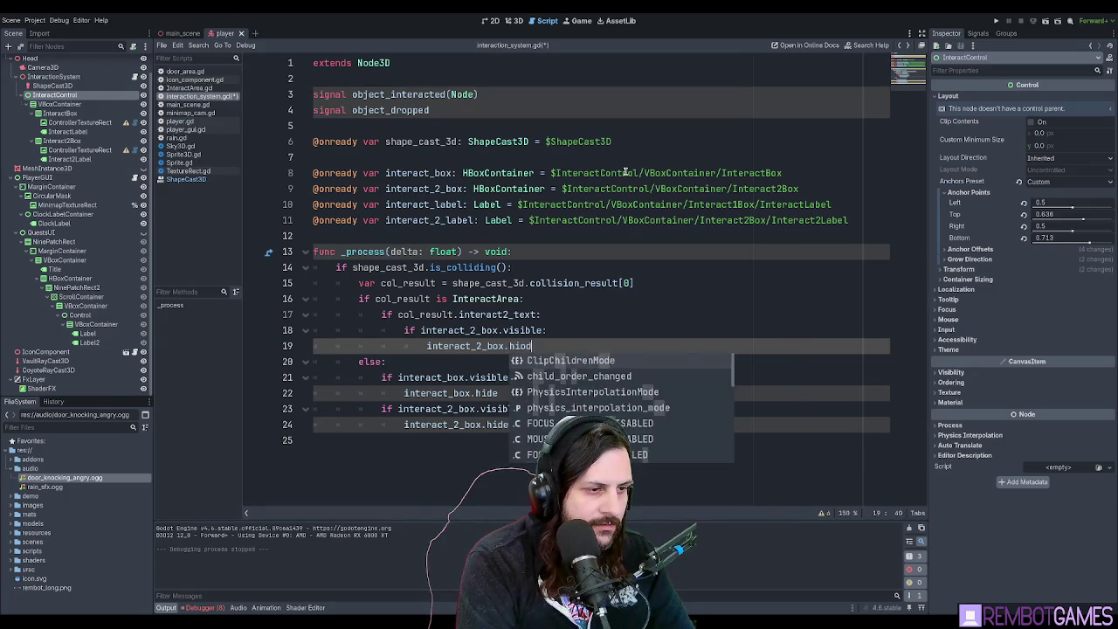
text(e)
key(Return)
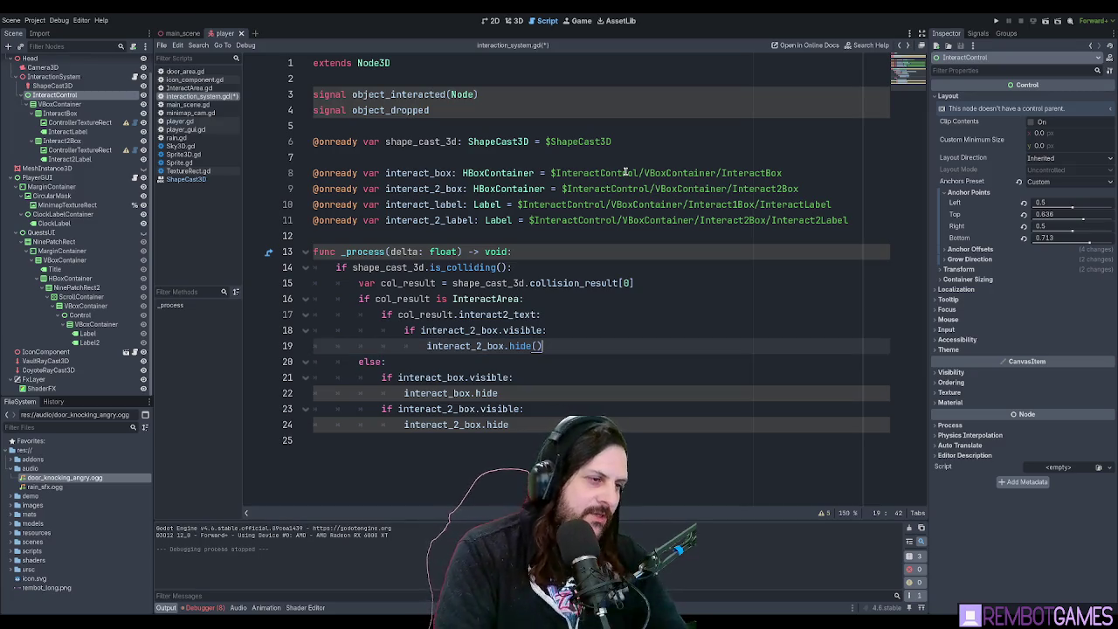
Open a new line above the interact2_text check and begin an 'if col' condition.
key(Up)
key(Up)
key(Up)
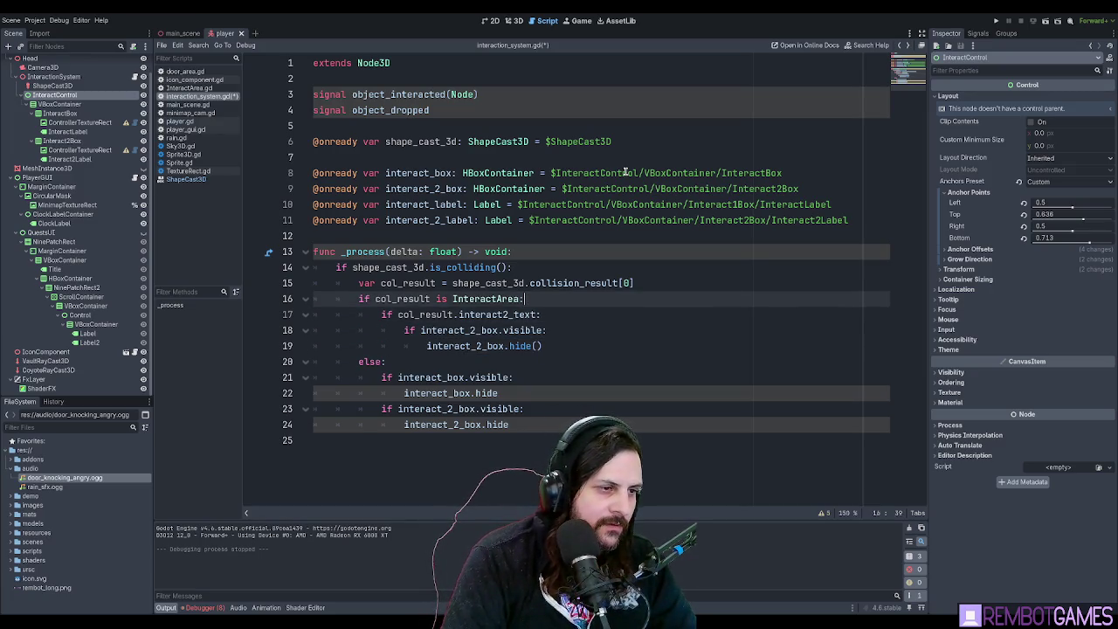
key(Return)
text(interact)
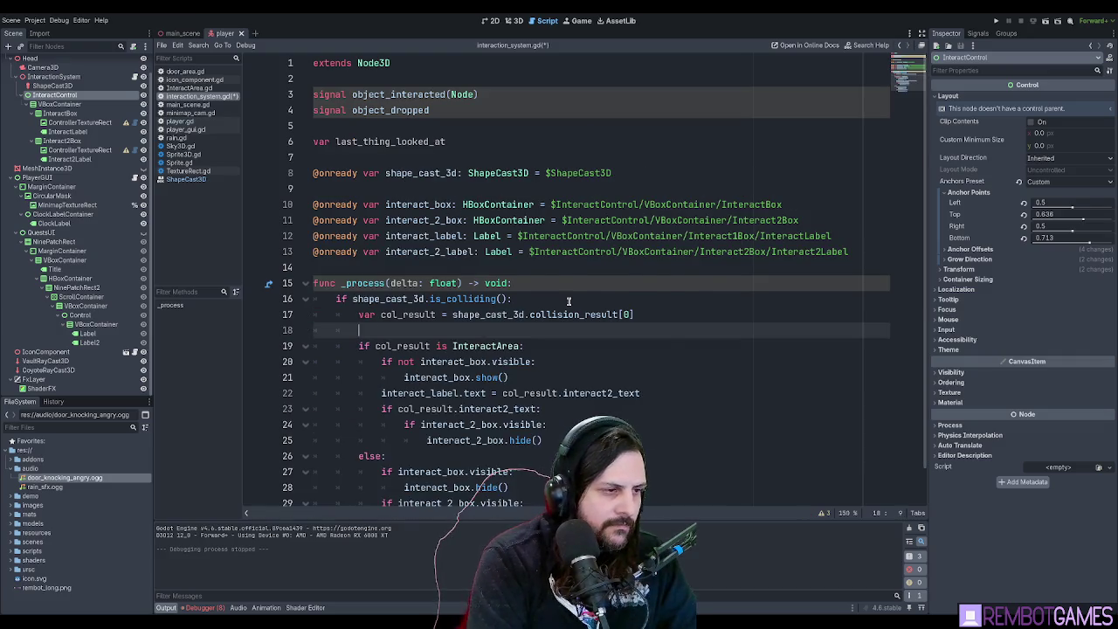
text(if col_)
Write the condition 'if col_result != last_thing_looked_at:' on line 18.
key(Return)
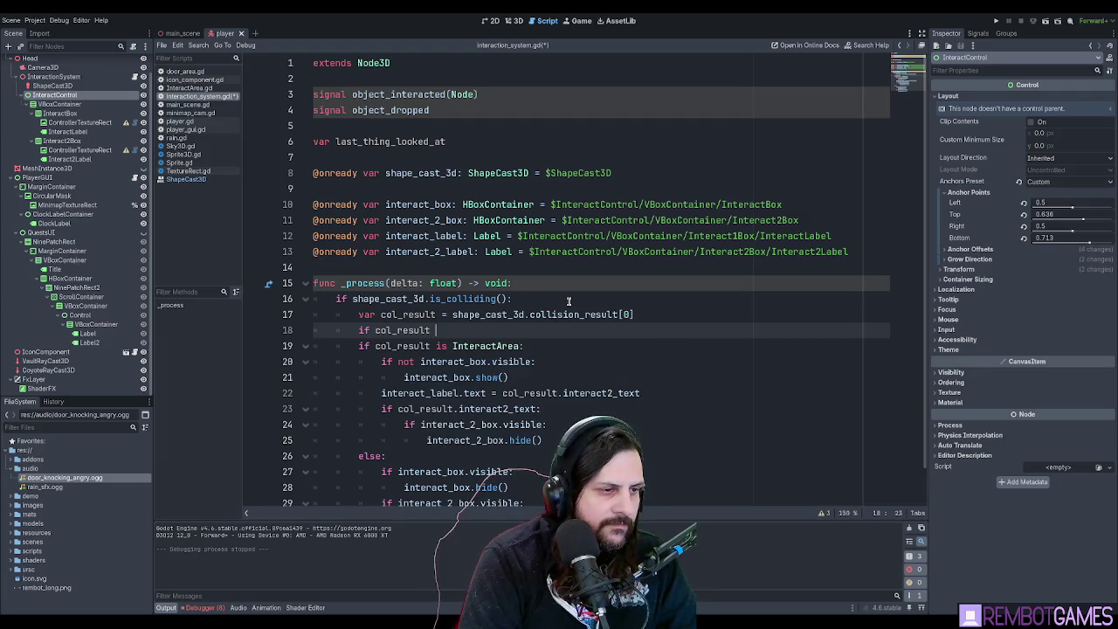
text(!=  last_thing_looked_at)
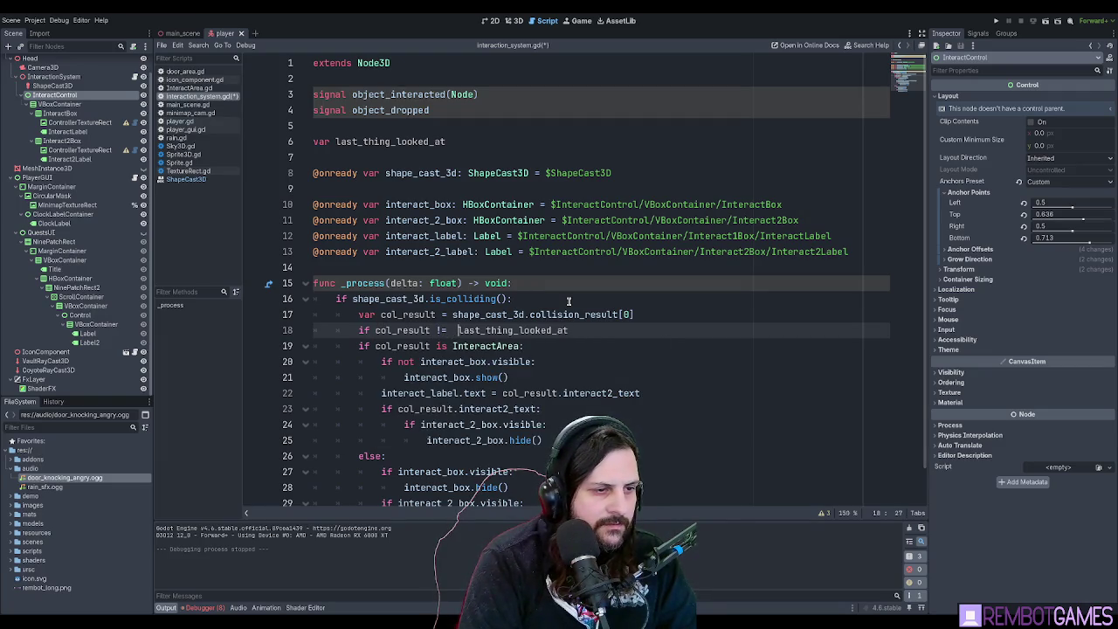
key(BackSpace)
key(End)
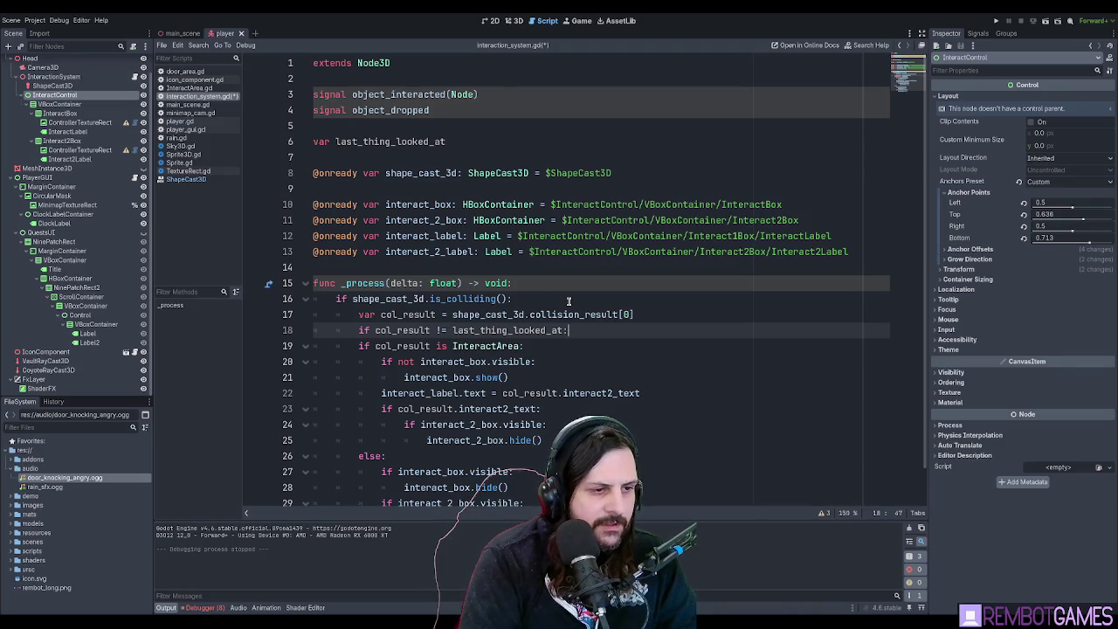
key(BackSpace)
key(ctrl+Left)
key(ctrl+Left)
key(ctrl+Left)
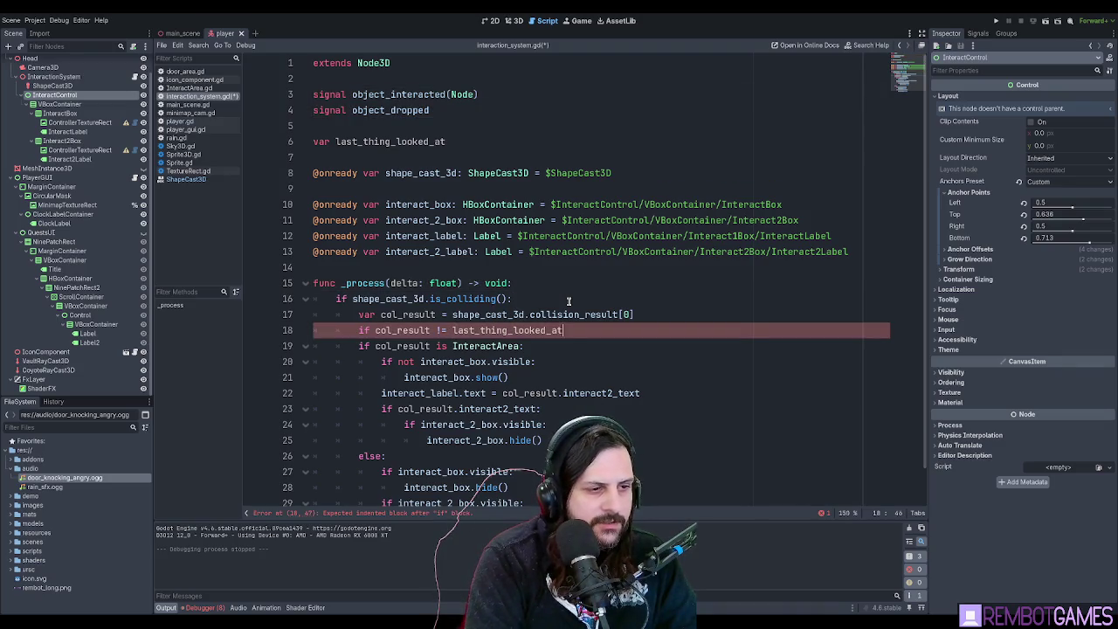
key(Right)
key(Delete)
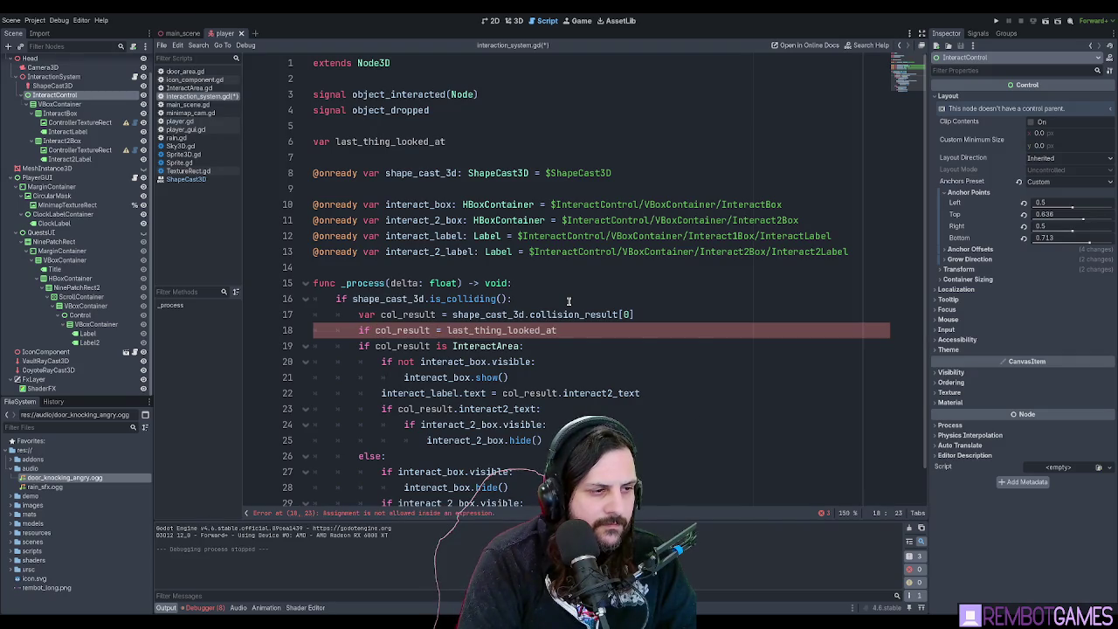
text(!)
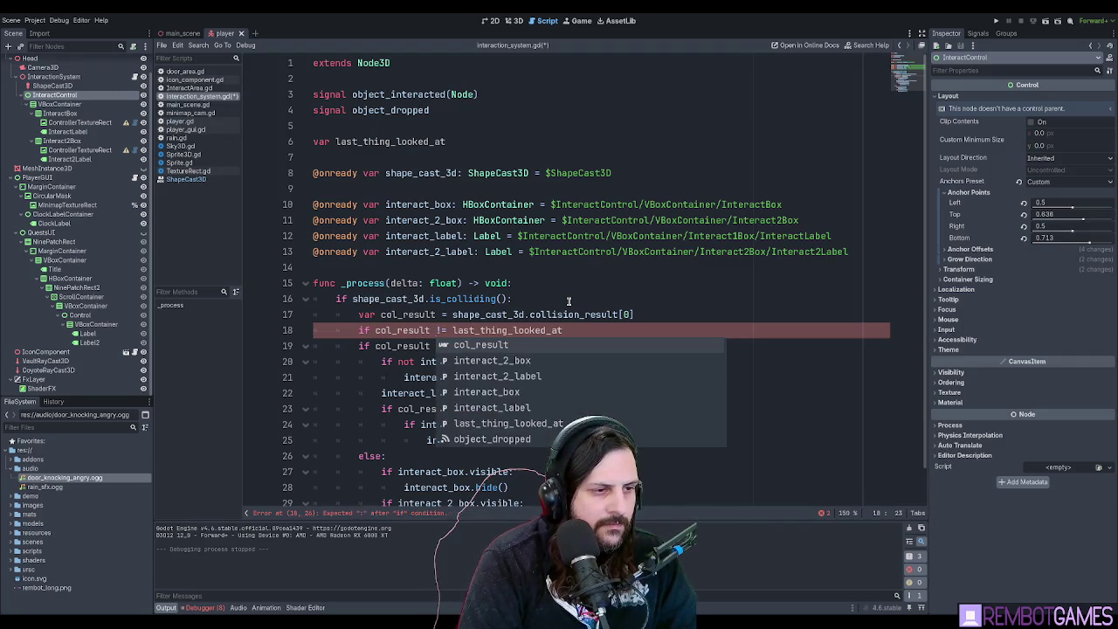
key(End)
text(:)
Indent lines 19–25 one level under the new condition.
key(shift+Down)
key(Down)
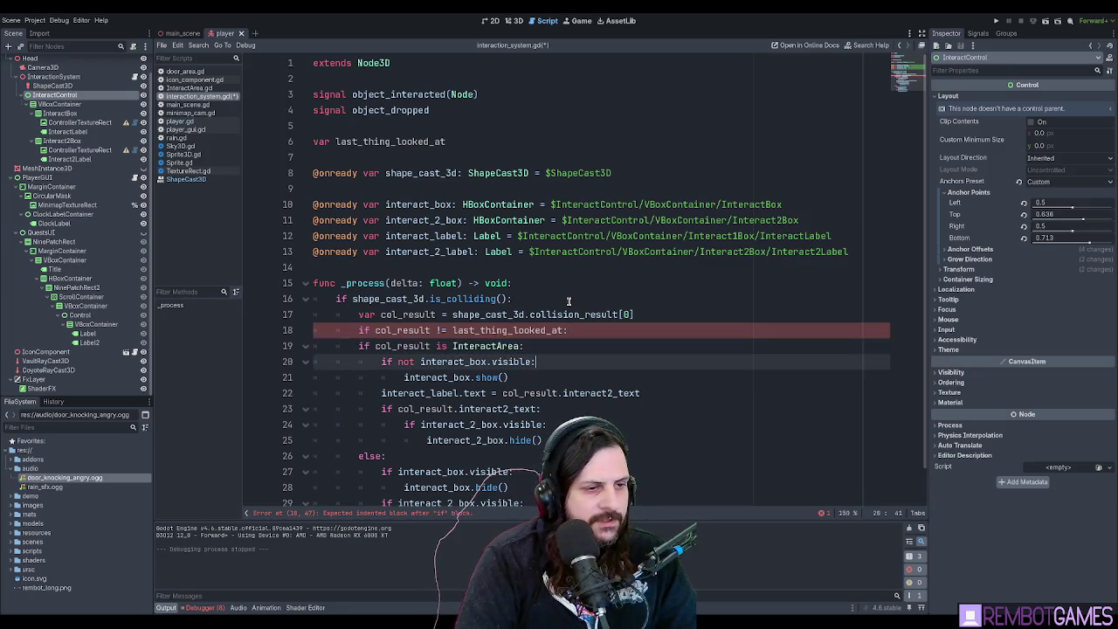
key(Up)
key(Home)
key(Home)
key(shift+Down)
scroll(464, 349, down, 1)
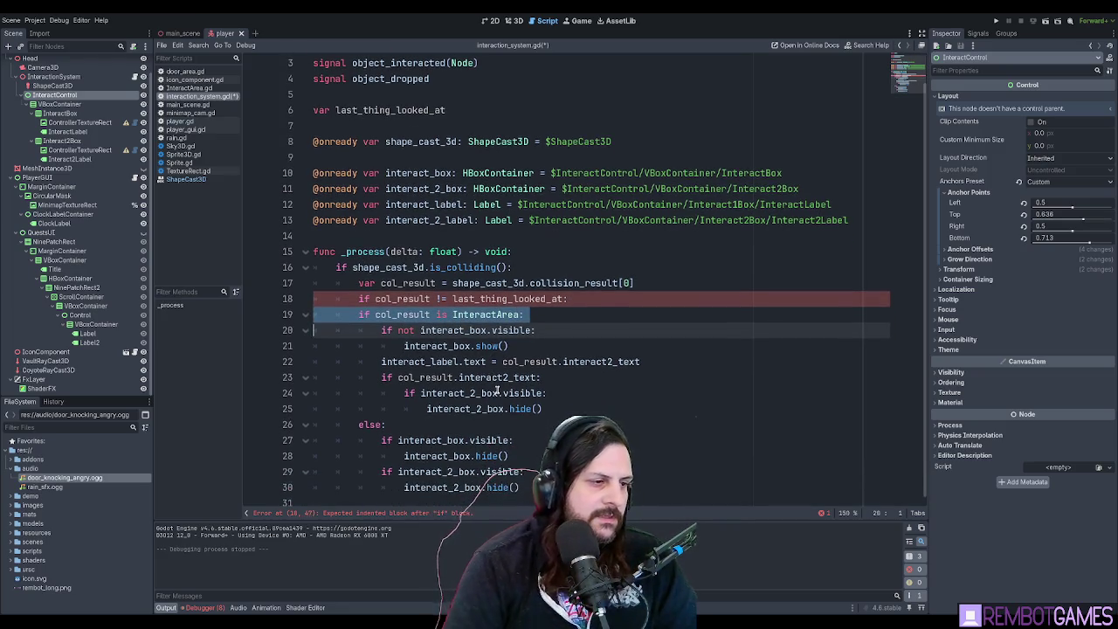
key(shift+Down)
key(shift+Down)
key(shift+Down)
key(shift+Down)
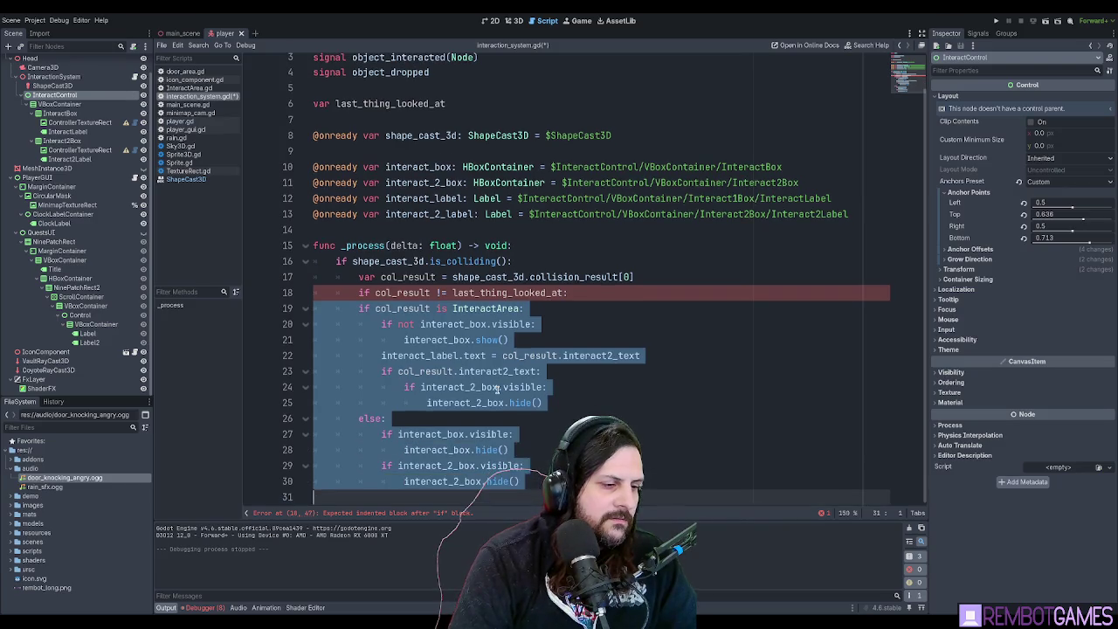
key(shift+Up)
key(shift+Up)
key(shift+Up)
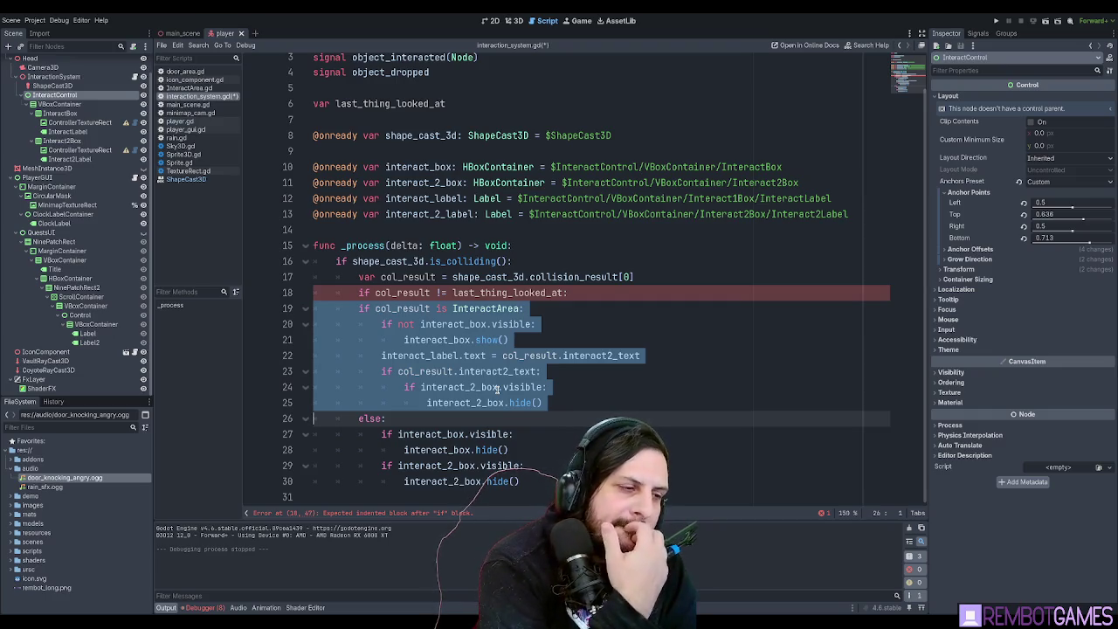
key(Tab)
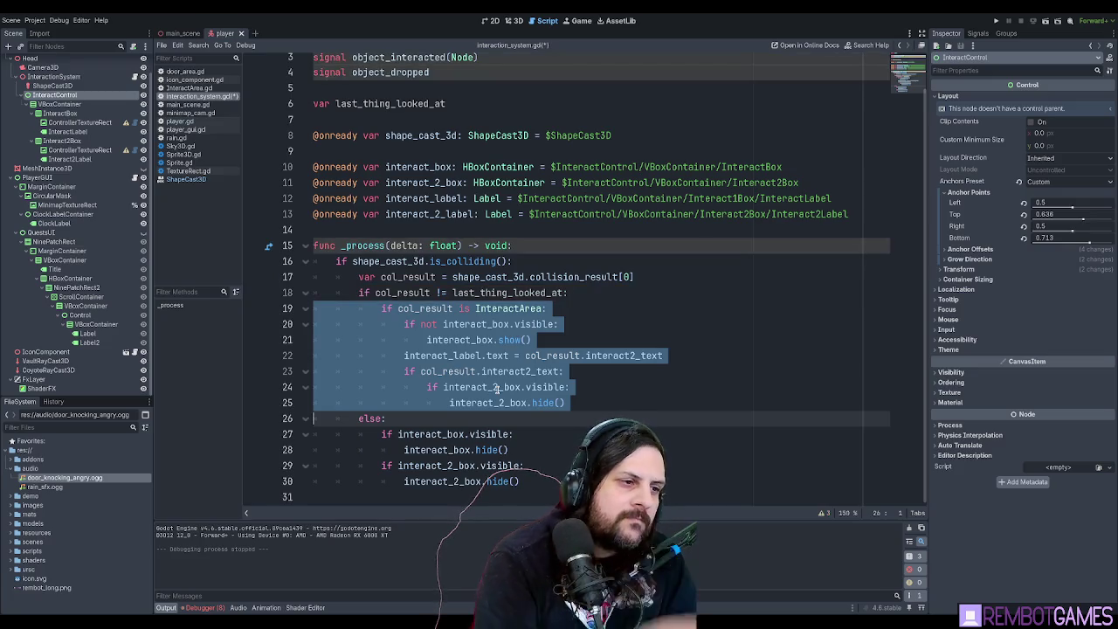
Add 'last_thing_looked_at = col_result' on a new line 31 after the block.
click(468, 294)
double_click(468, 294)
key(ctrl+c)
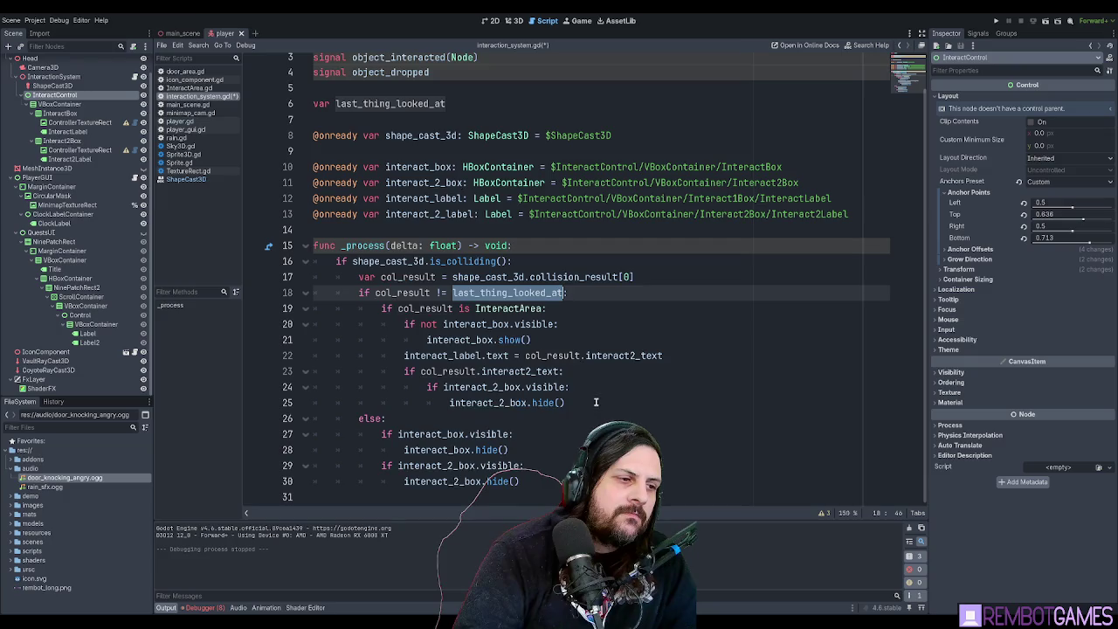
click(596, 401)
key(Down)
key(Down)
key(Down)
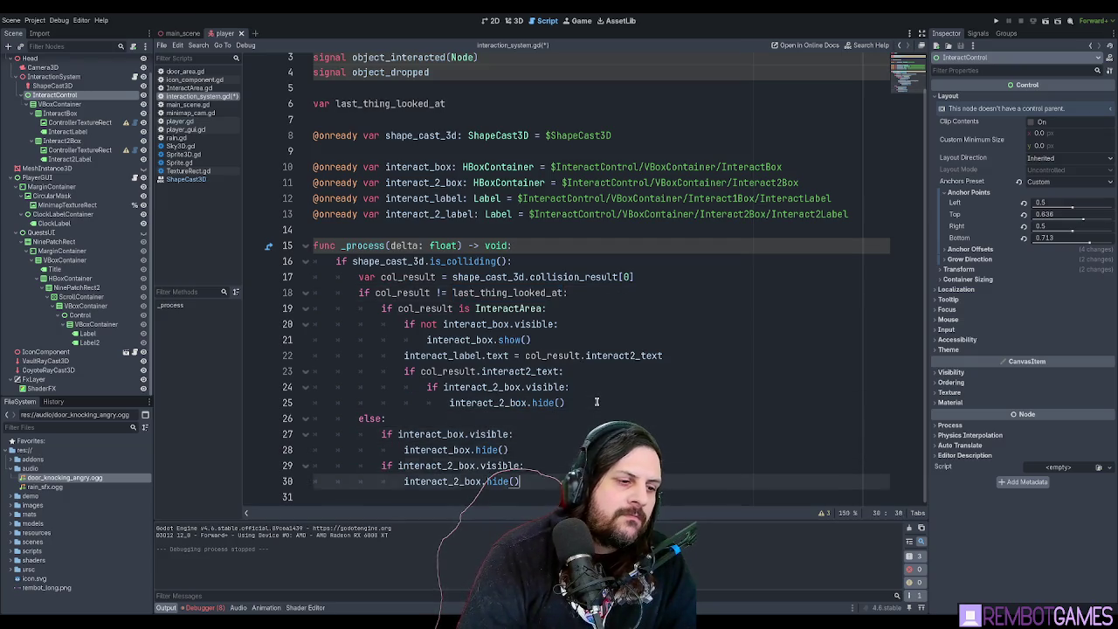
key(Return)
key(BackSpace)
key(ctrl+v)
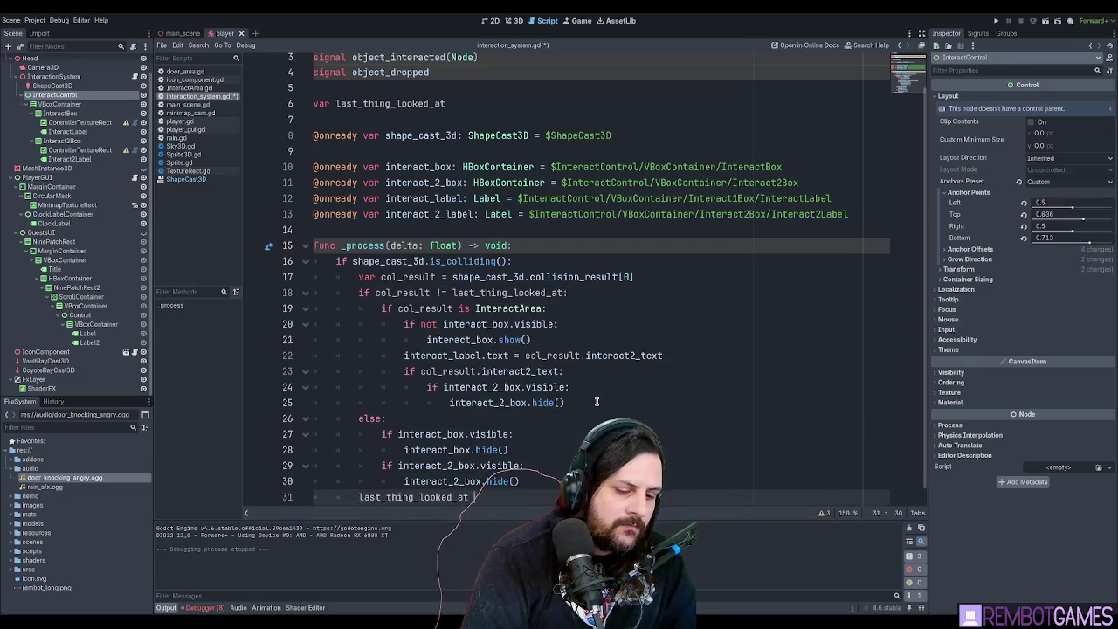
text(=)
double_click(408, 277)
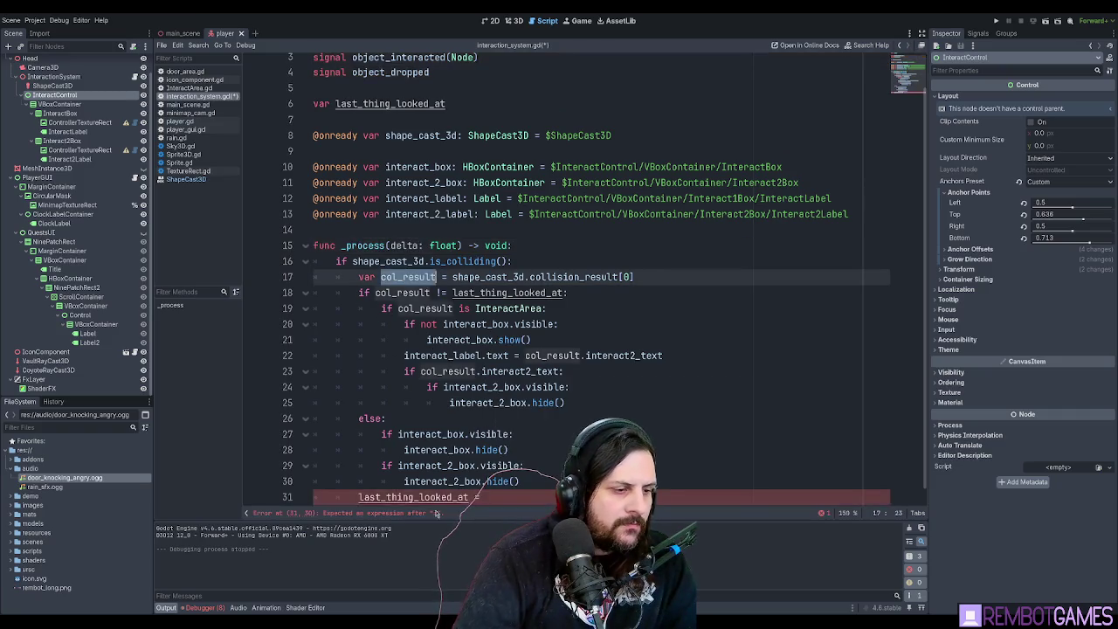
key(ctrl+c)
click(480, 497)
key(ctrl+v)
drag(540, 497, 357, 497)
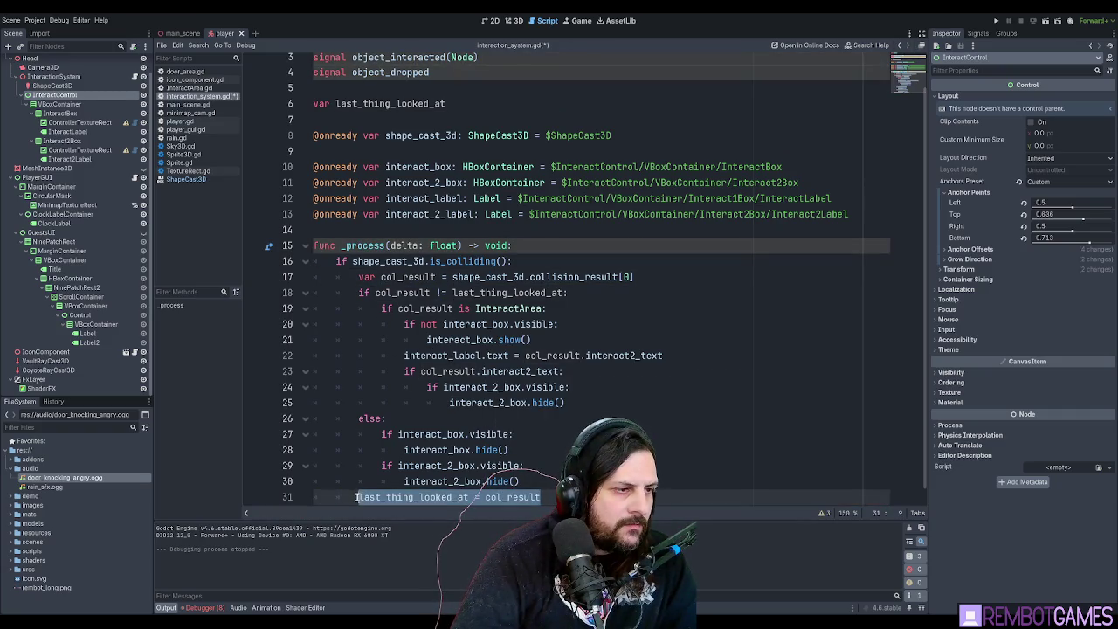
Dedent the else block's hide checks one level and delete the assignment line.
double_click(420, 277)
click(468, 277)
scroll(469, 277, down, 1)
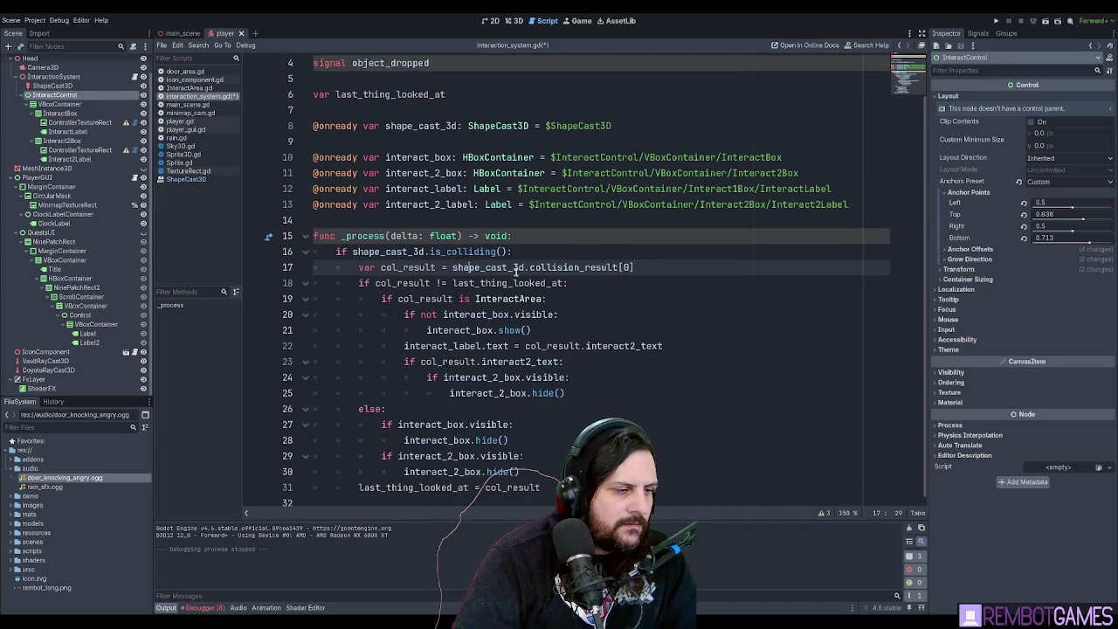
drag(520, 473, 311, 409)
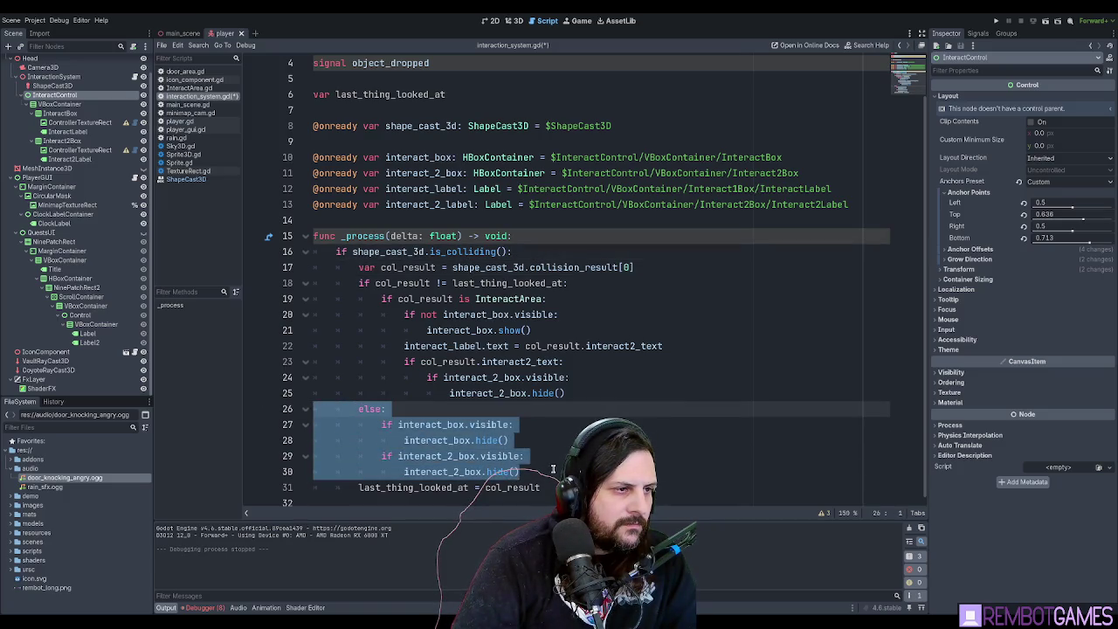
key(shift+Tab)
click(275, 488)
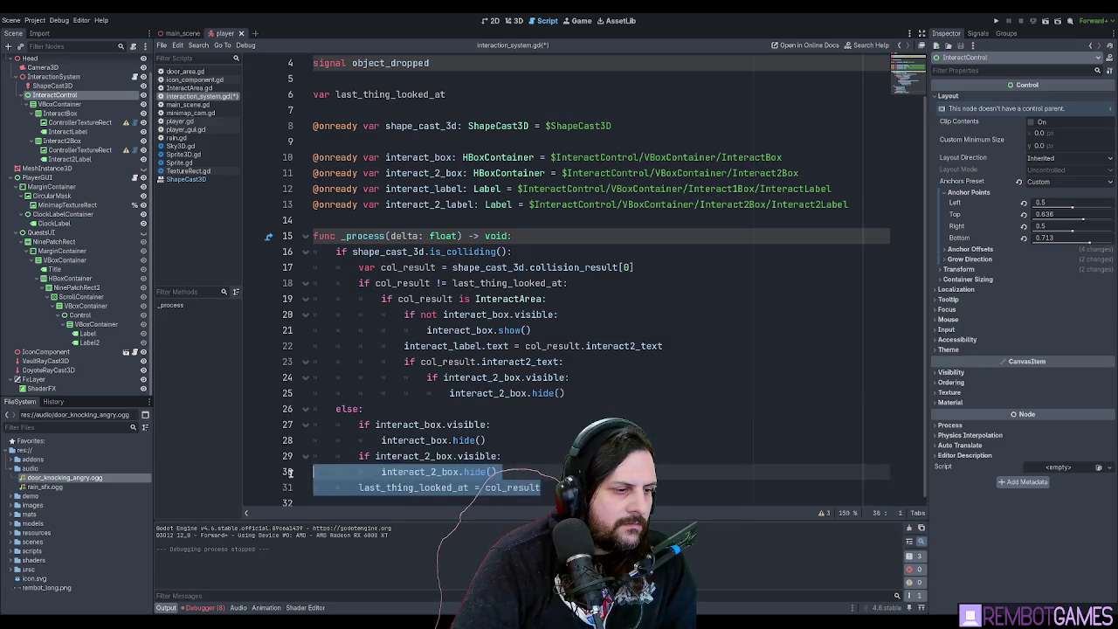
key(BackSpace)
click(403, 407)
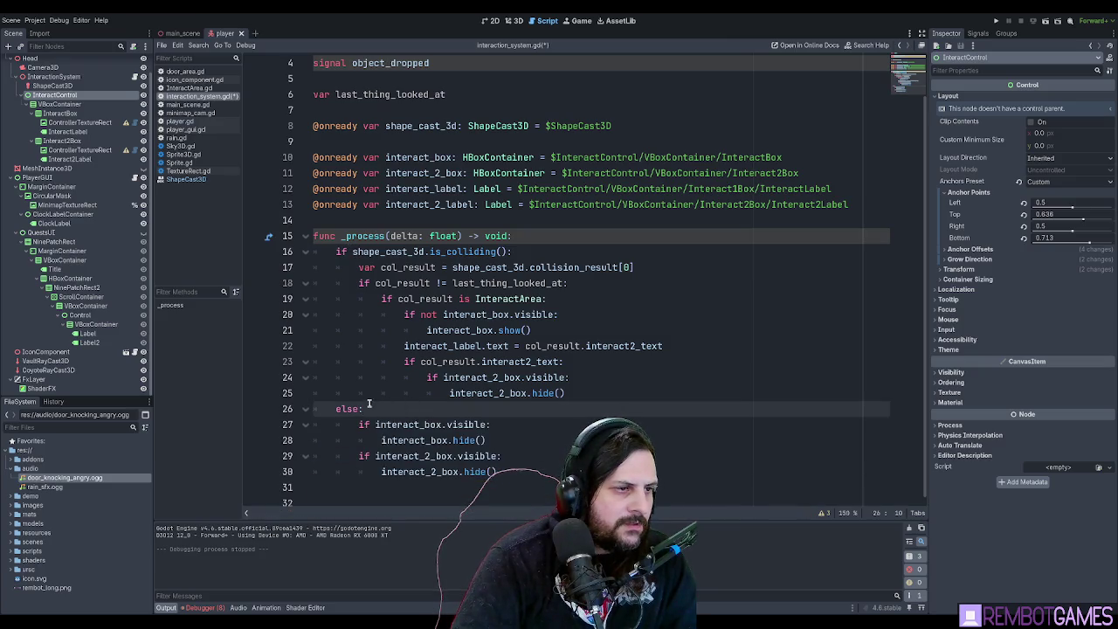
key(Left)
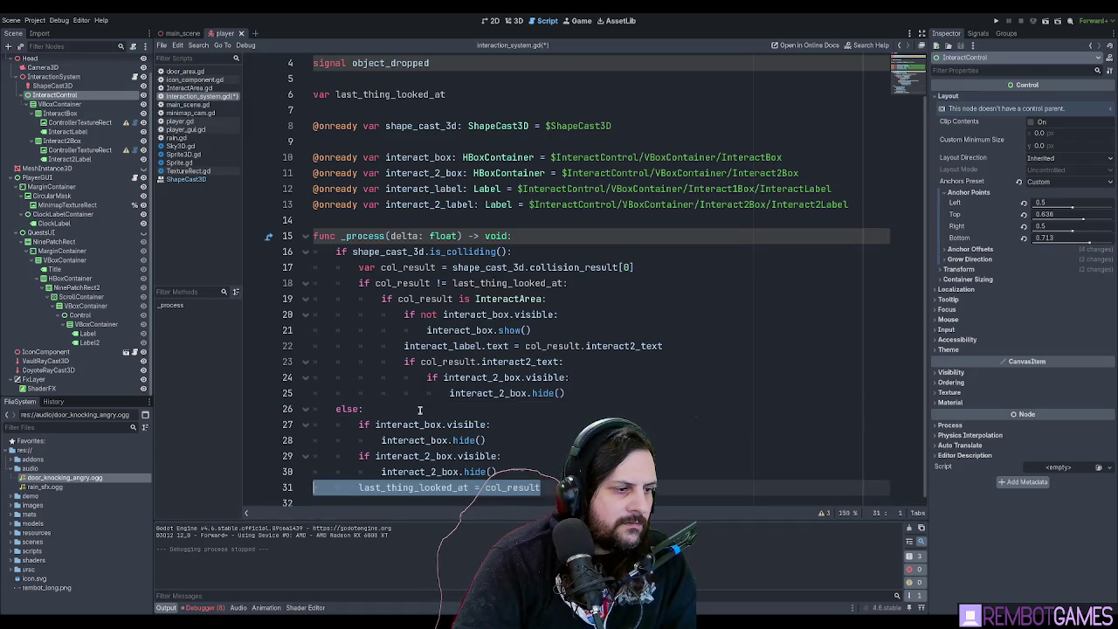
Undo those edits to restore the assignment, then start a new line after it.
key(ctrl+z)
key(BackSpace)
key(ctrl+z)
key(ctrl+z)
key(ctrl+z)
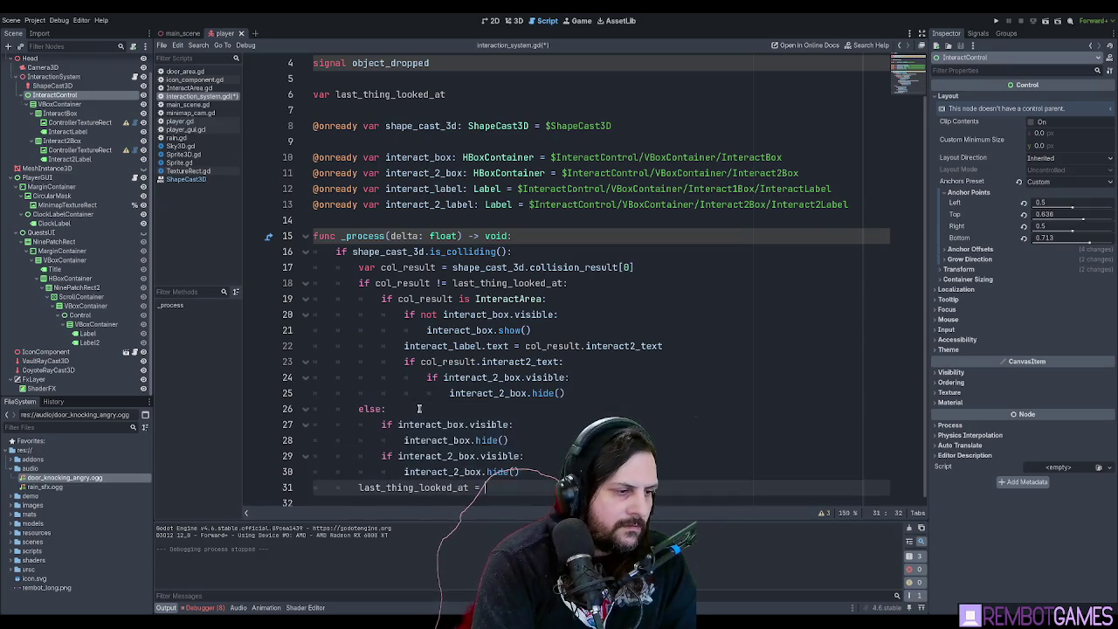
key(ctrl+z)
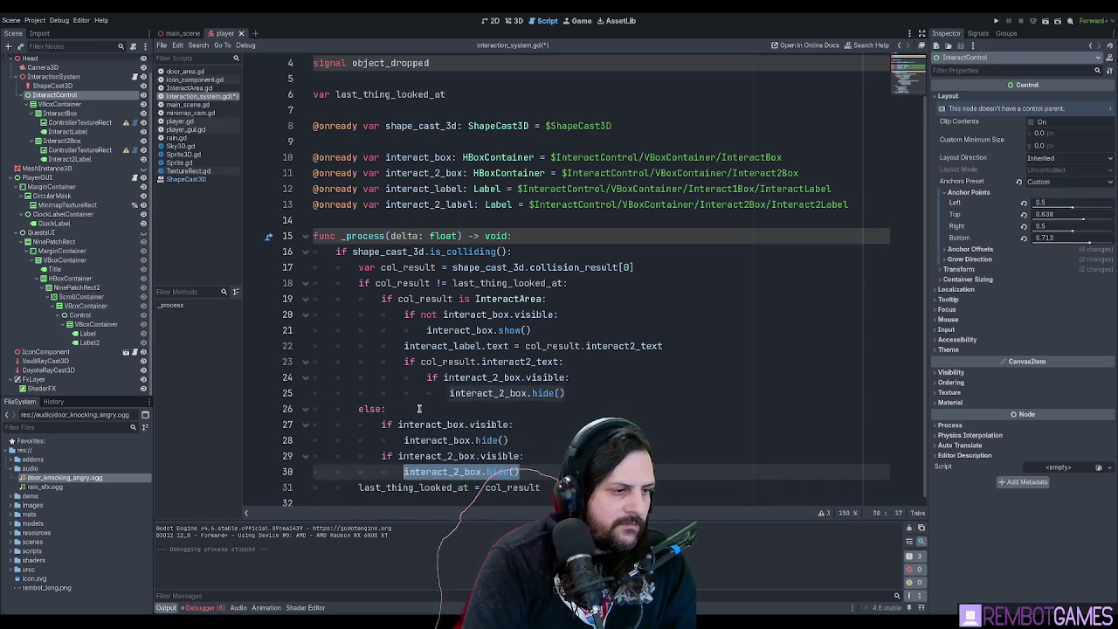
key(ctrl+z)
key(ctrl+z)
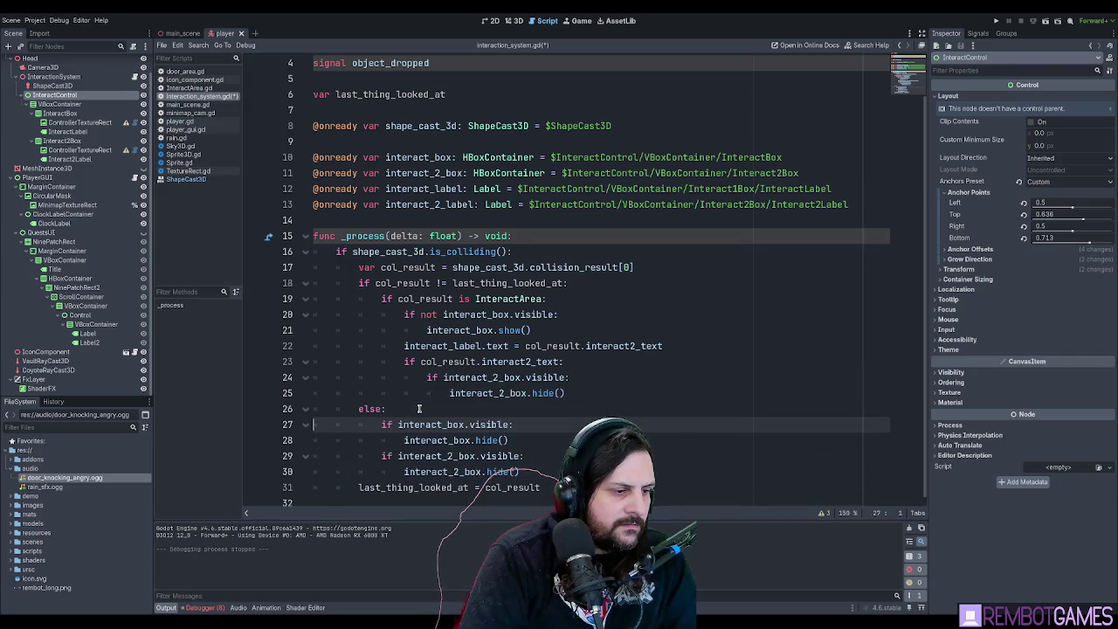
key(Down)
key(Down)
key(Down)
key(Up)
key(Down)
key(End)
key(Return)
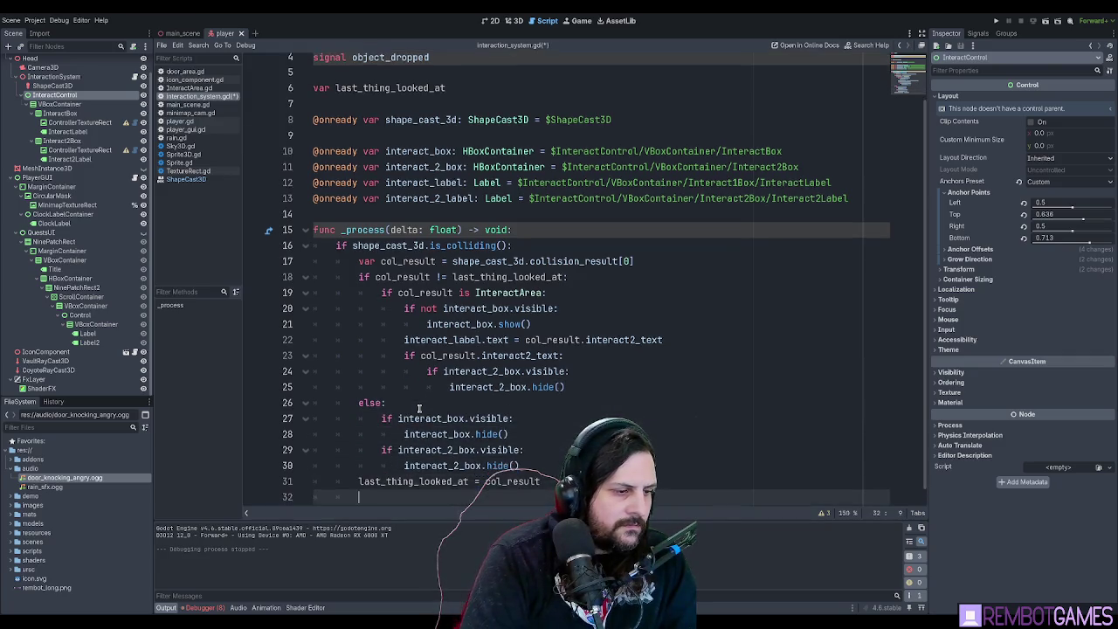
key(ctrl+v)
key(shift+Up)
key(shift+Up)
key(shift+Up)
key(shift+Down)
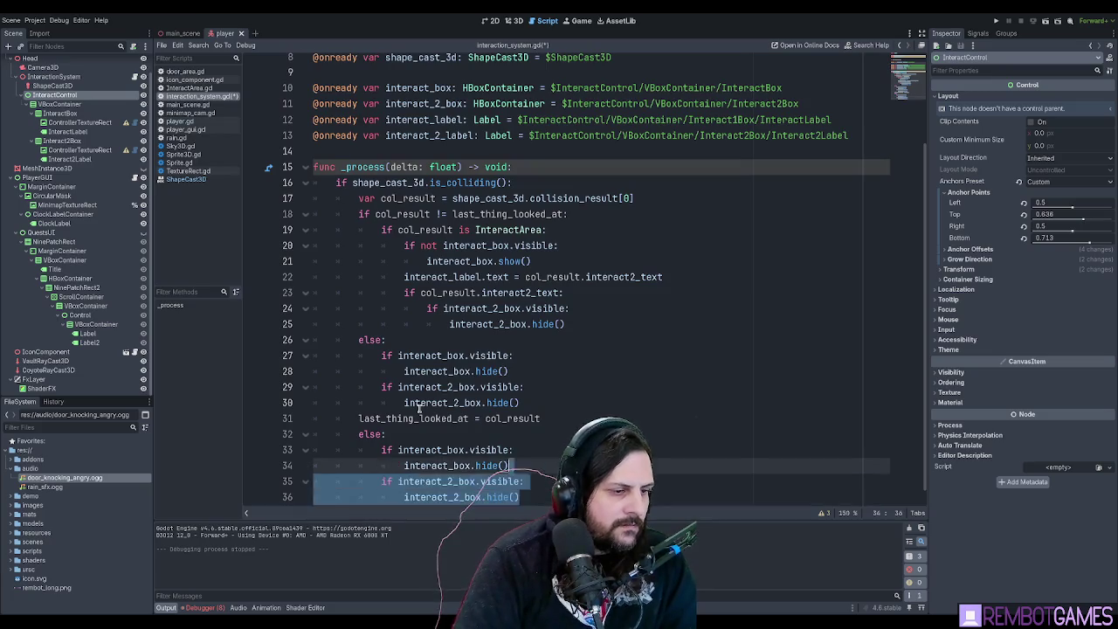
key(shift+Tab)
click(367, 387)
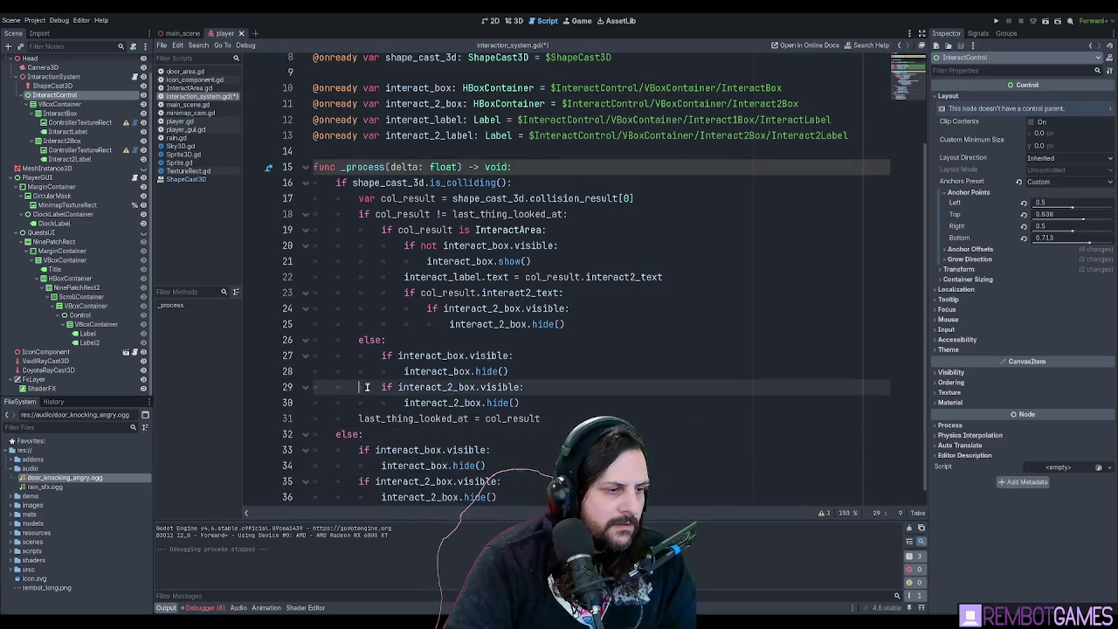
click(564, 417)
key(Return)
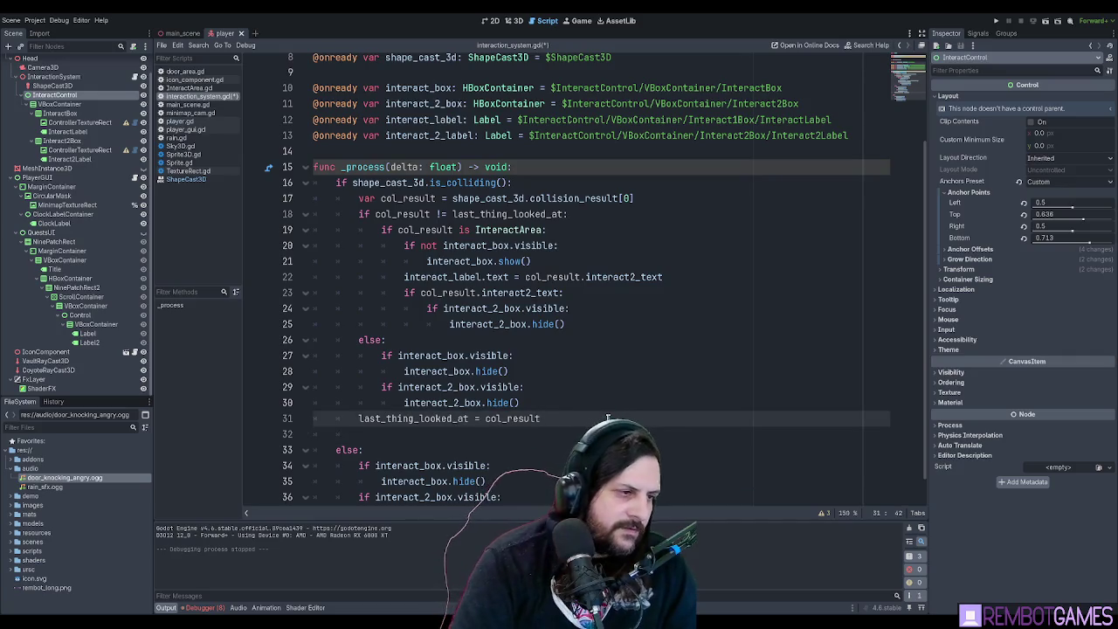
key(Delete)
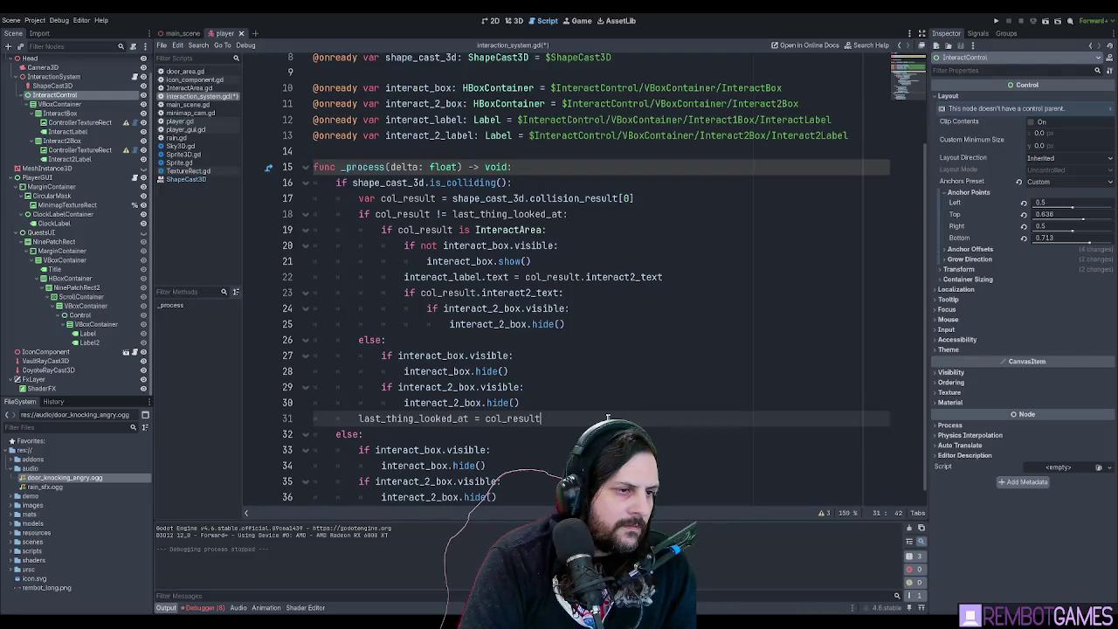
scroll(548, 386, down, 1)
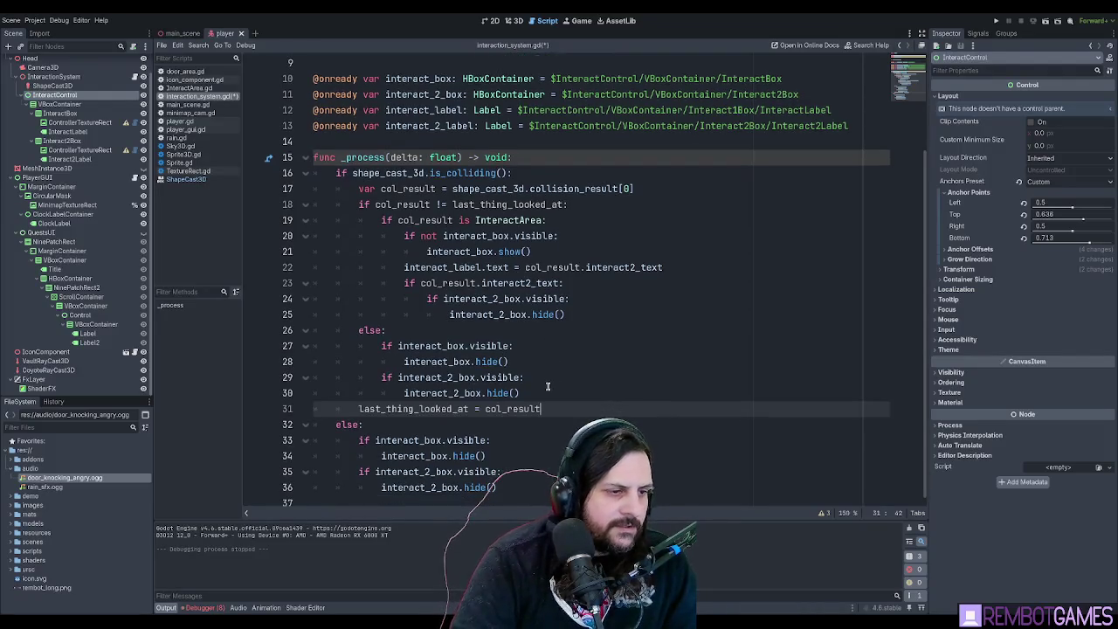
double_click(541, 409)
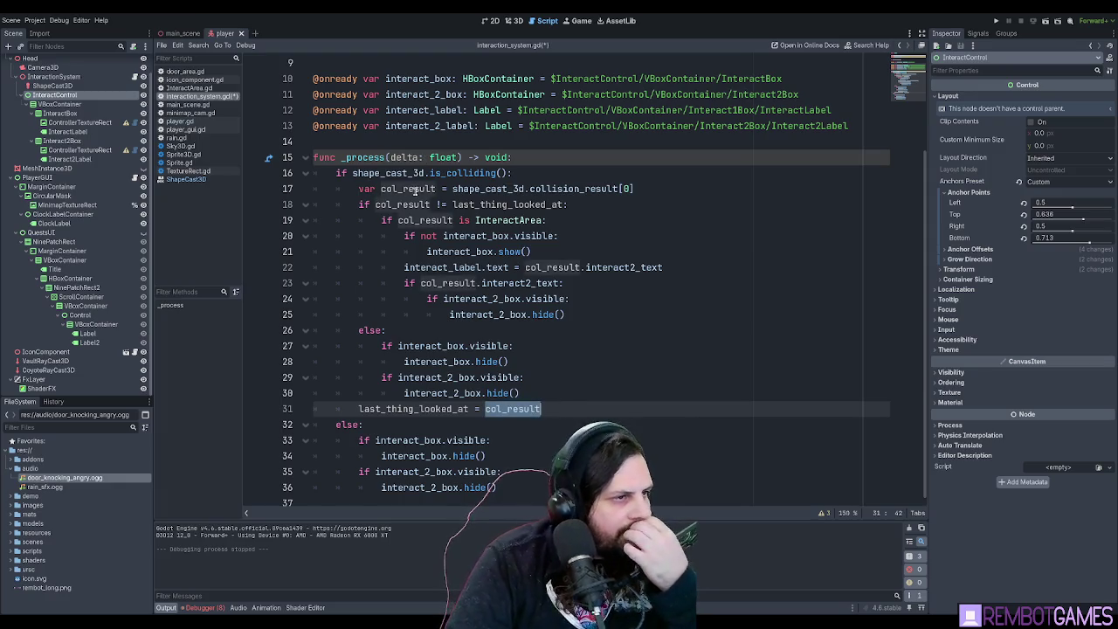
click(350, 173)
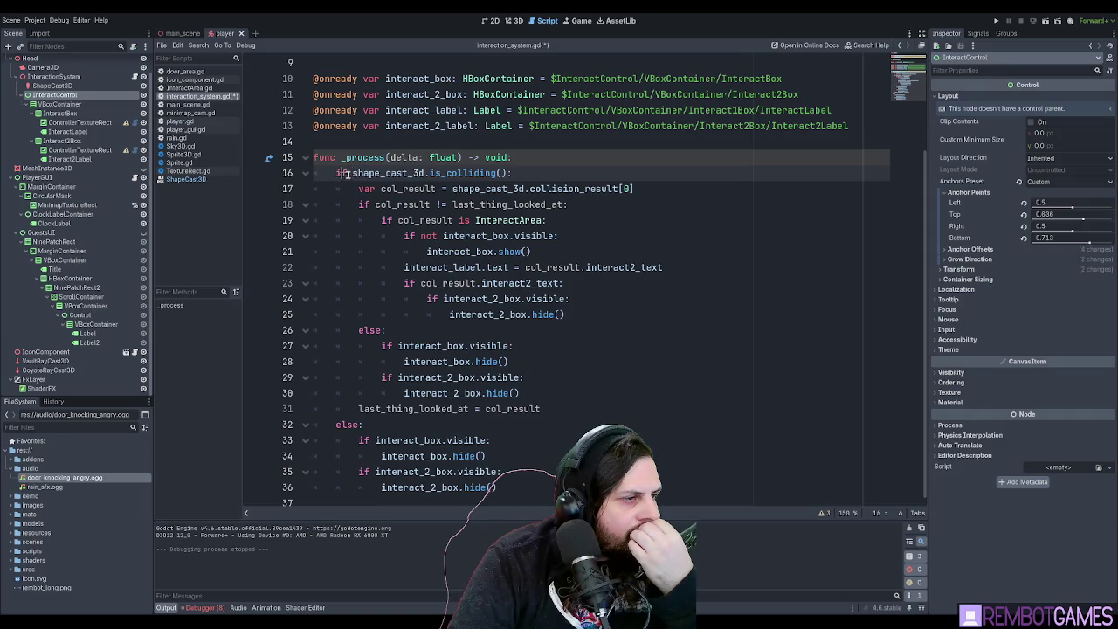
click(474, 172)
double_click(418, 408)
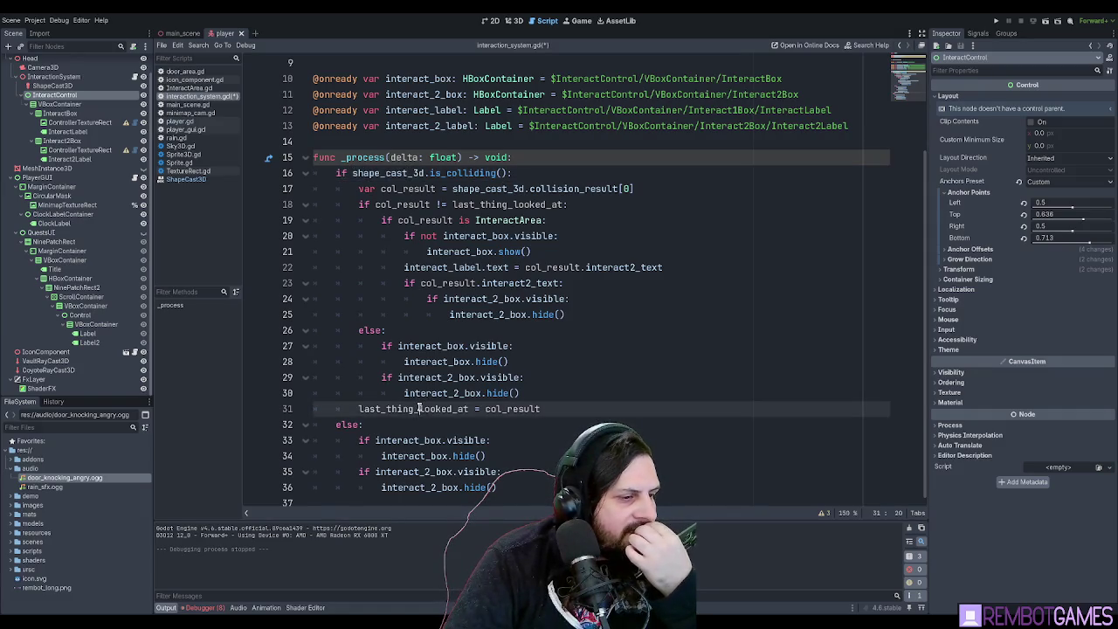
mouse_move(541, 409)
mouse_down()
mouse_move(341, 408)
mouse_move(358, 406)
mouse_up()
click(625, 204)
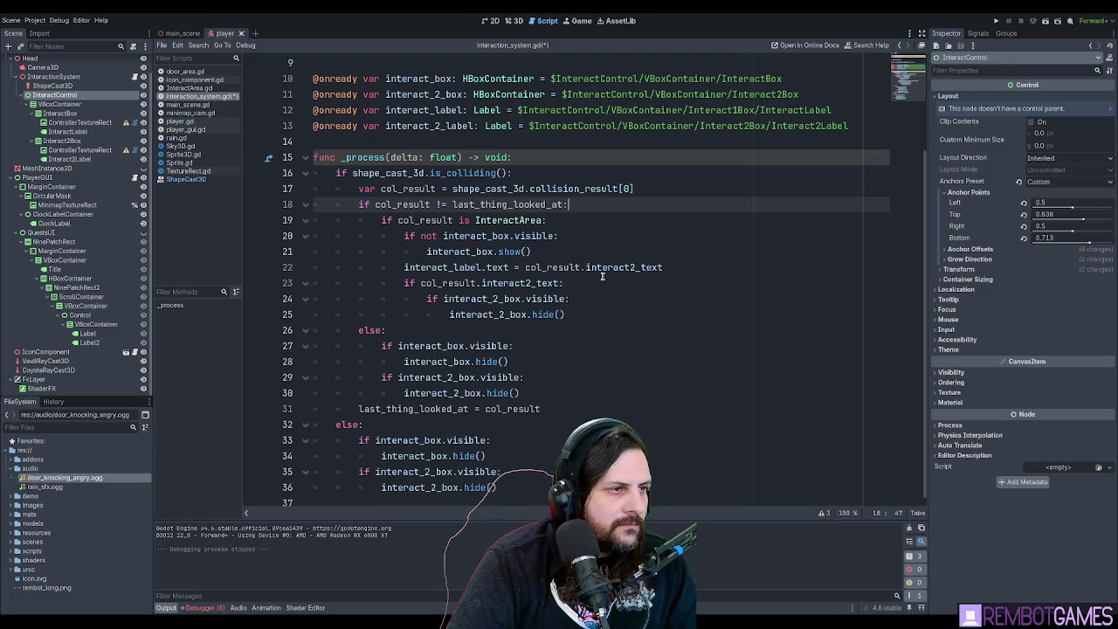
click(575, 408)
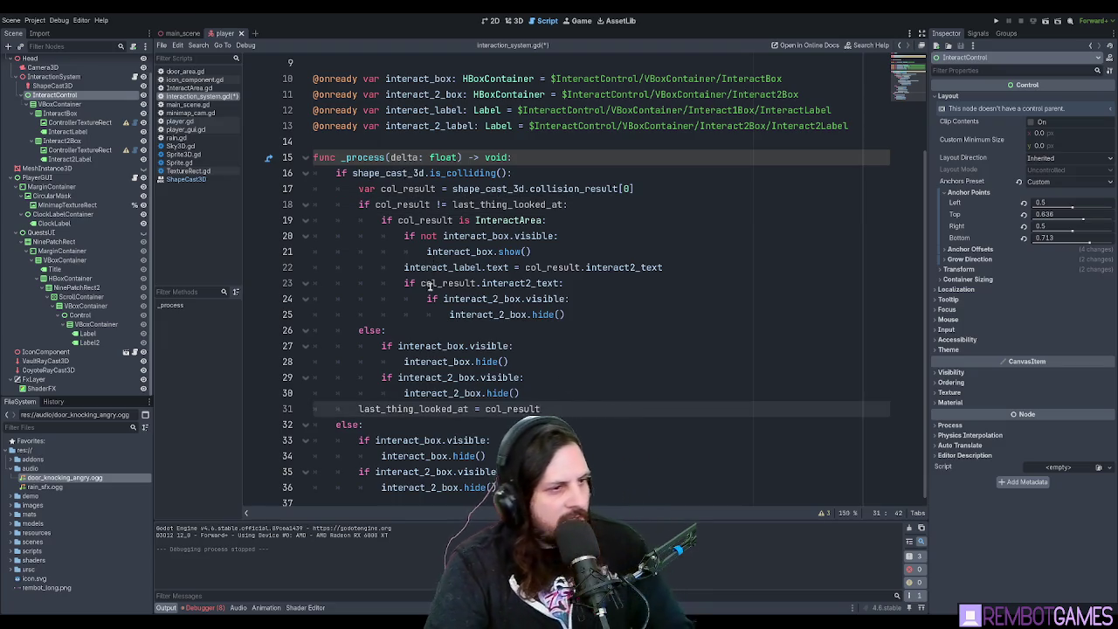
double_click(432, 407)
click(578, 408)
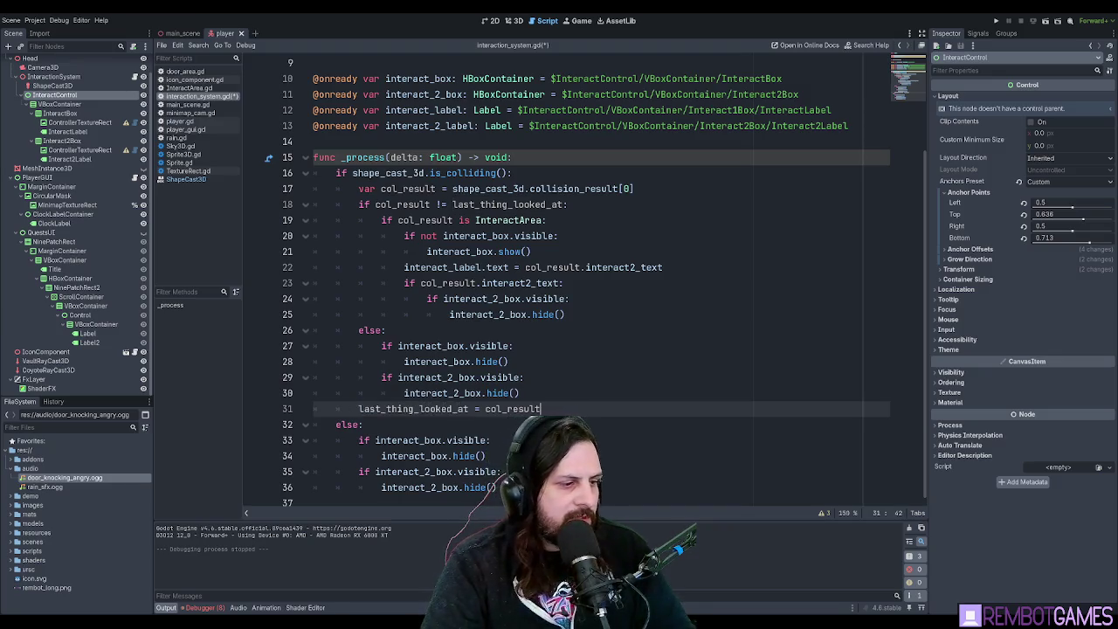
click(360, 502)
Reset last_thing_looked_at to null at the end of the else branch.
text(last_thing_looked_at = nulkl)
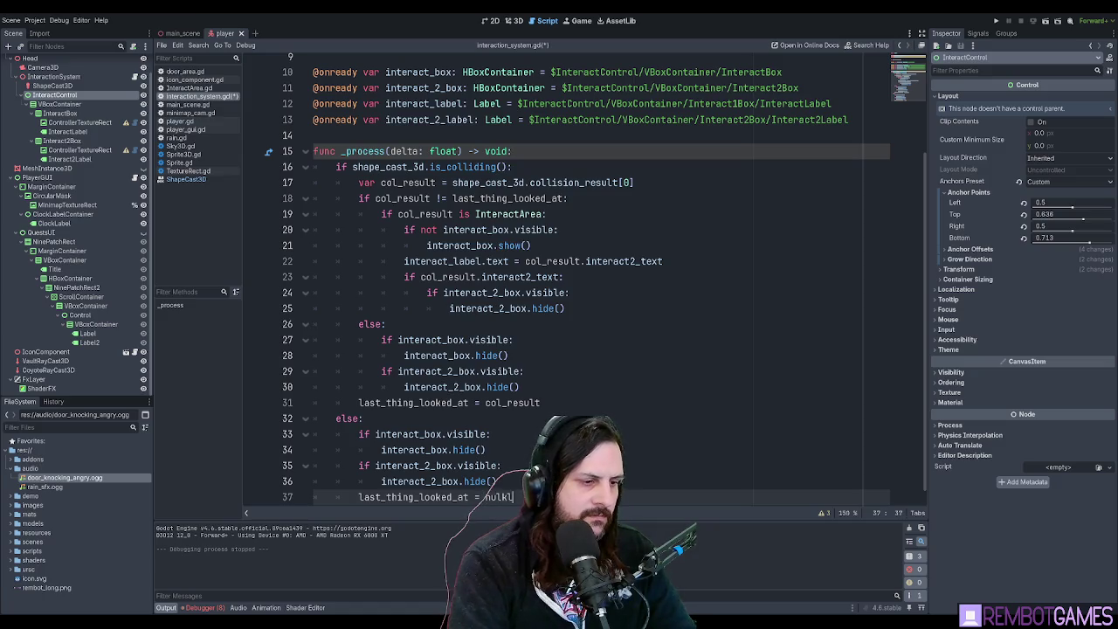
key(BackSpace)
text(ll)
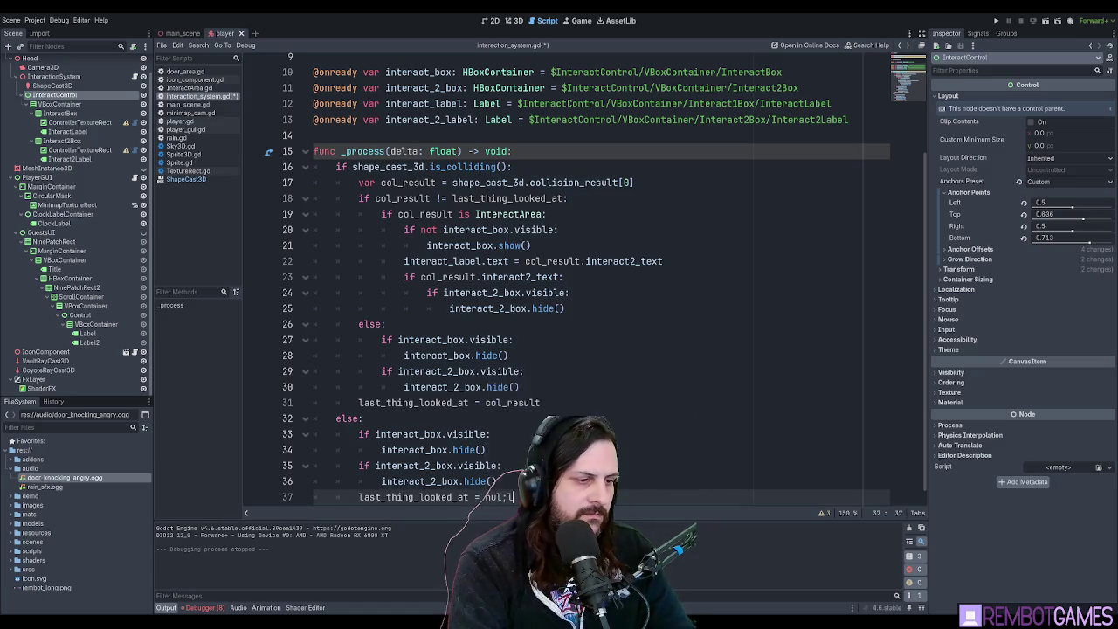
click(520, 431)
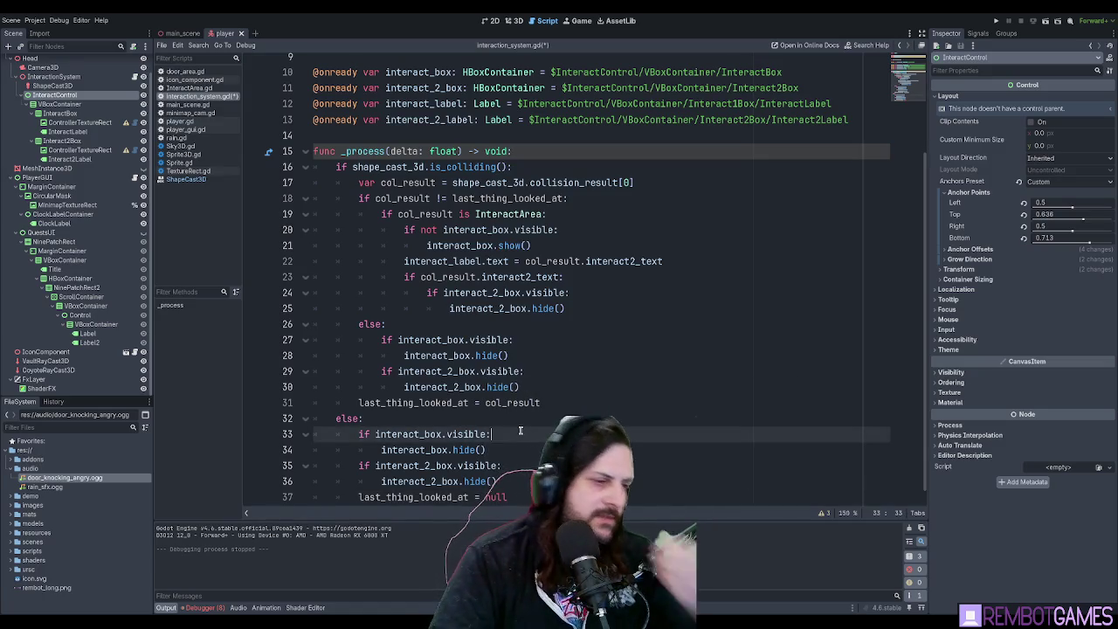
scroll(522, 428, down, 1)
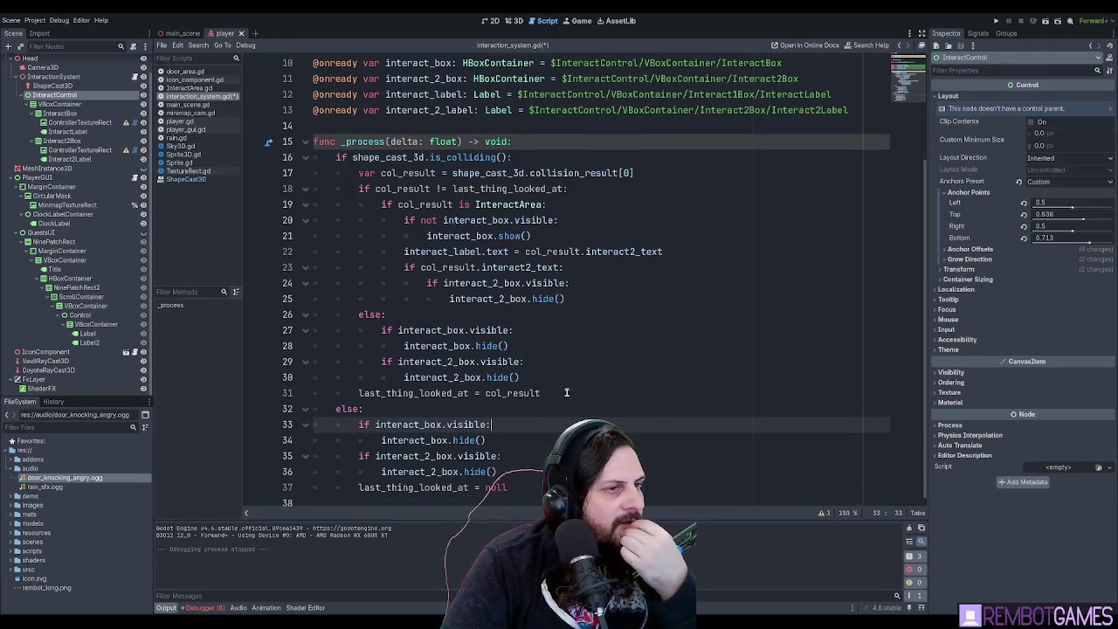
scroll(565, 393, up, 5)
Declare last_thing_looked_at on line 6 as a Node3D initialized to null.
click(493, 142)
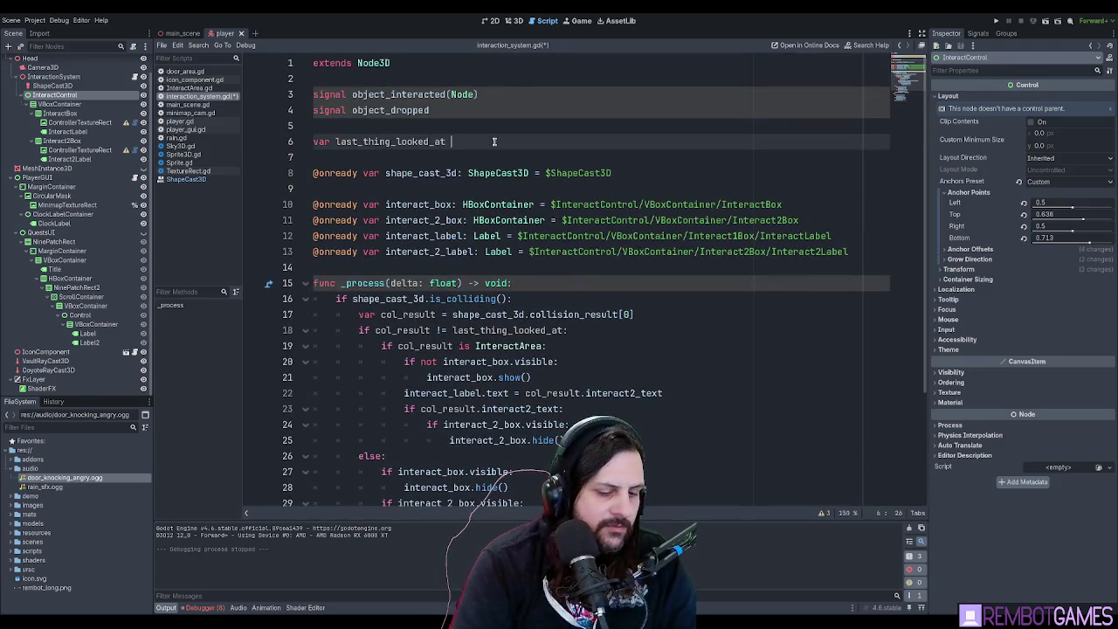
text(= null)
scroll(541, 158, down, 3)
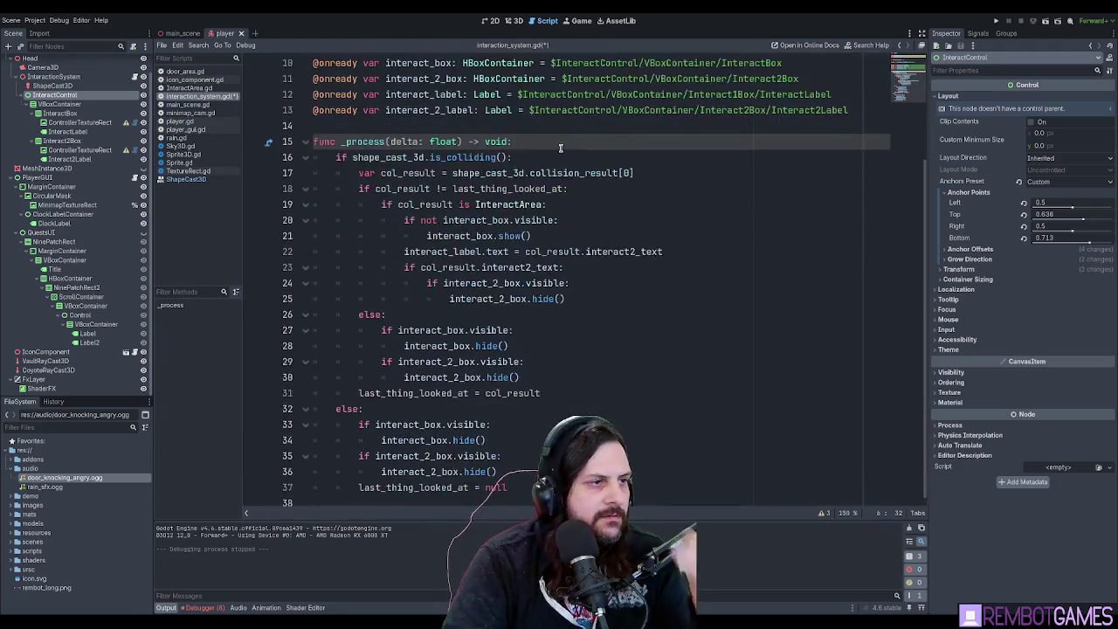
scroll(504, 341, up, 3)
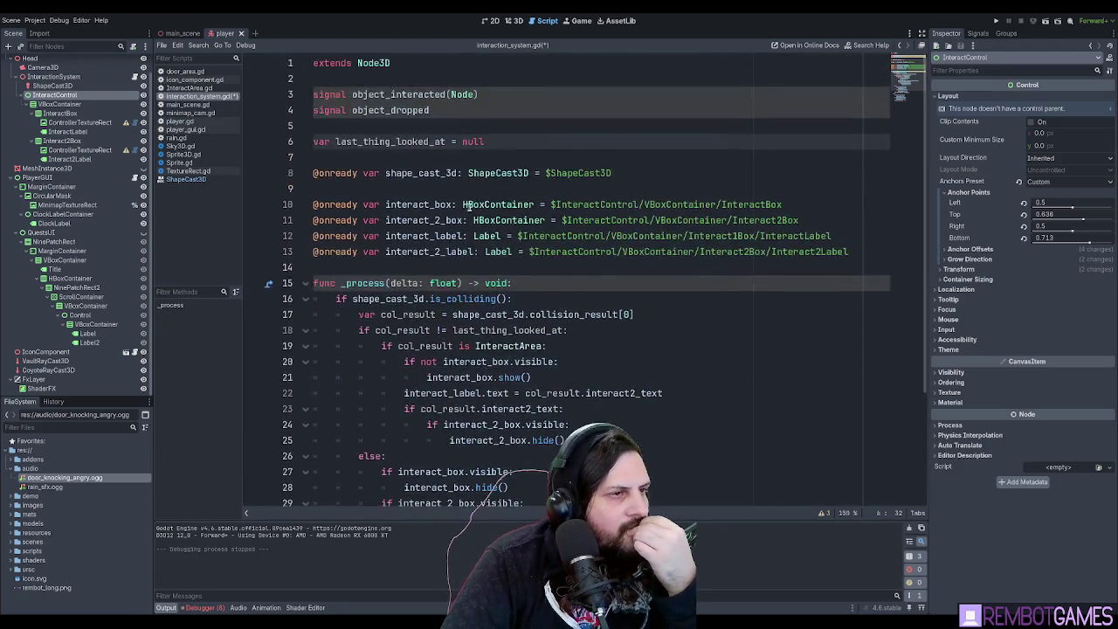
click(446, 142)
text(:Node)
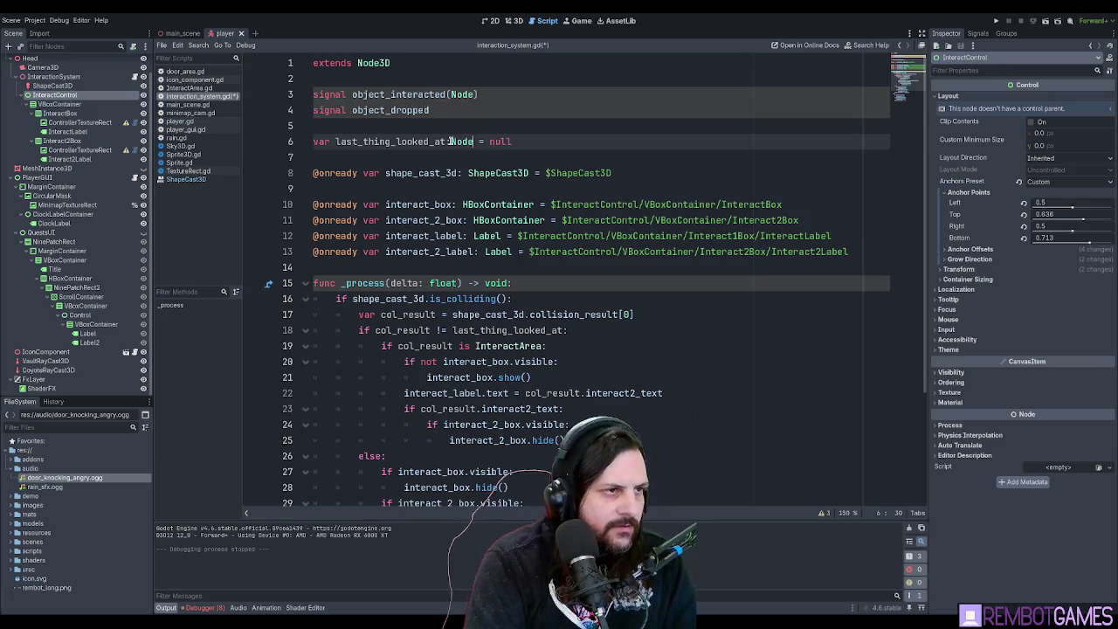
text(3D)
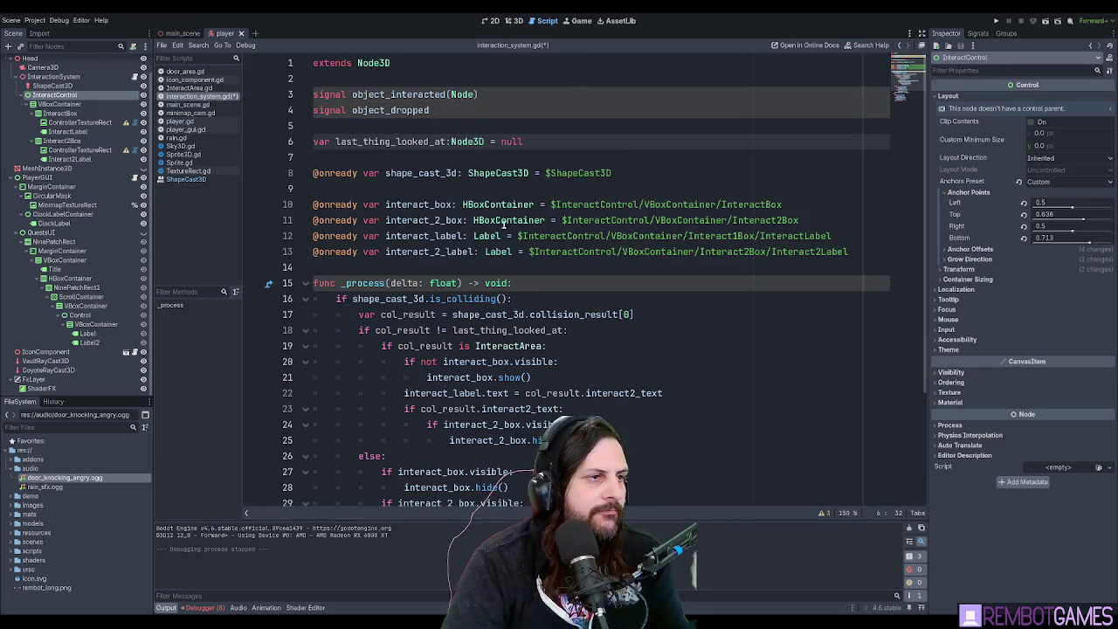
Review the else branch's hide calls and null reset, then move to line 22's label text assignment.
scroll(516, 306, down, 3)
click(560, 413)
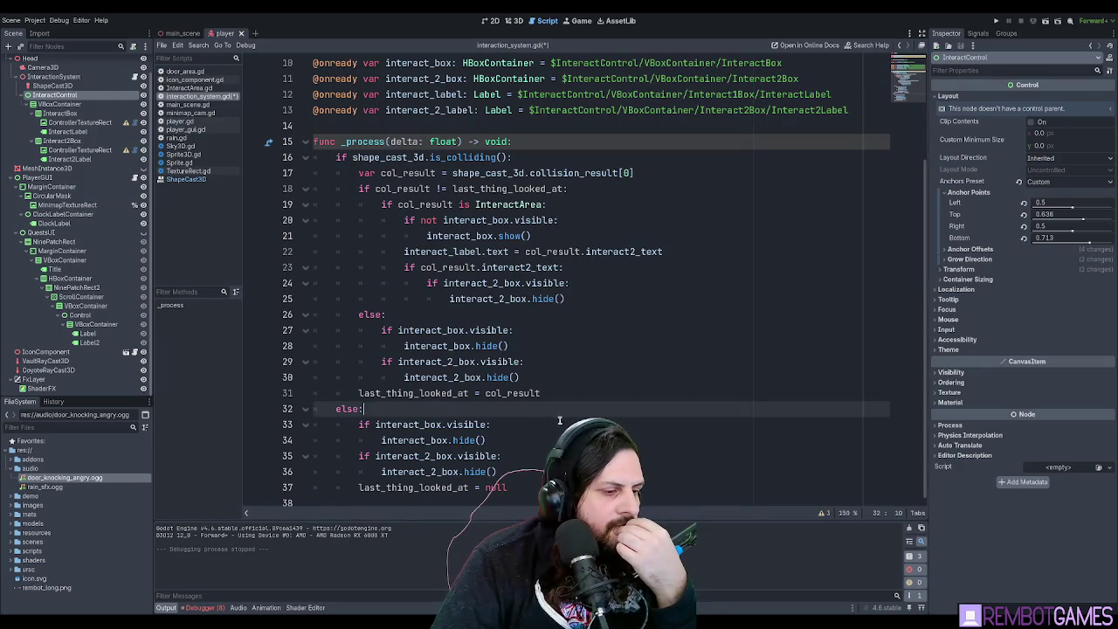
click(508, 488)
click(534, 465)
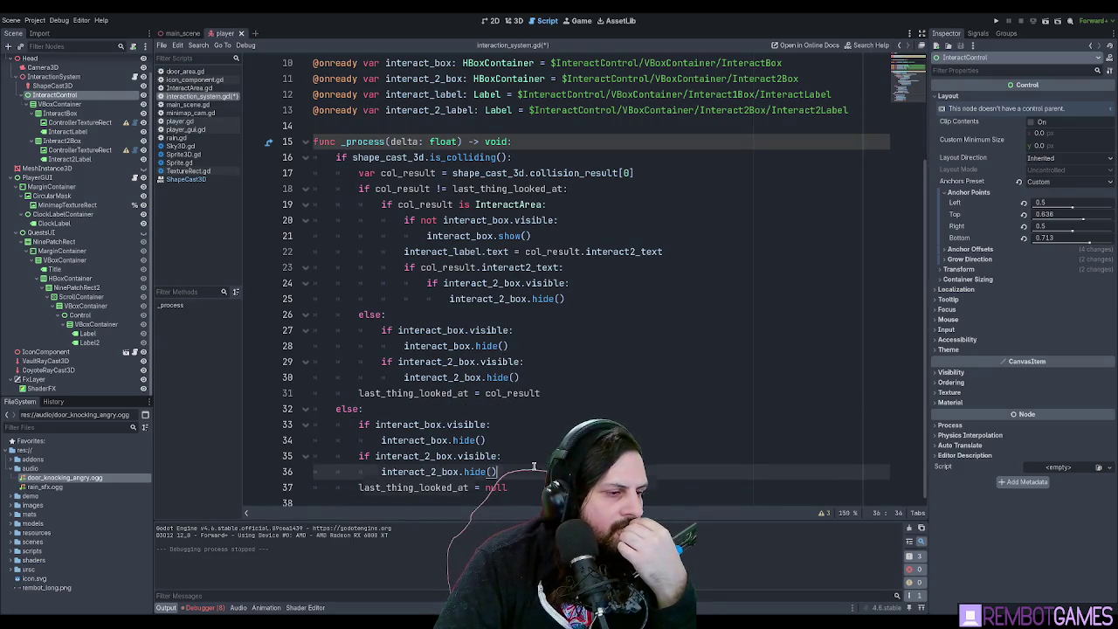
click(557, 395)
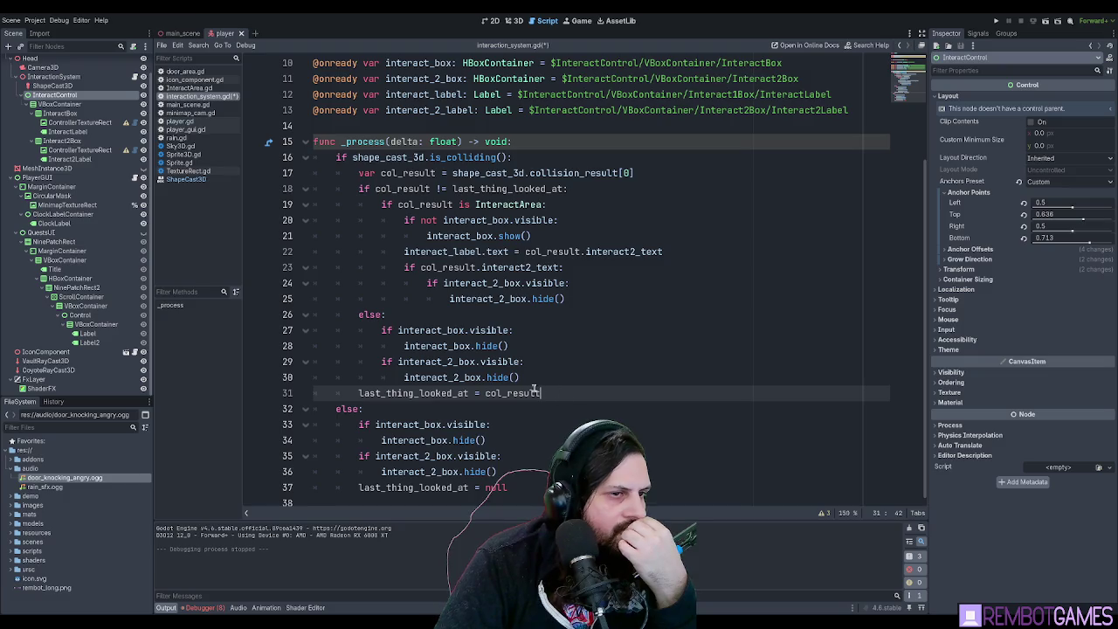
double_click(477, 251)
click(699, 252)
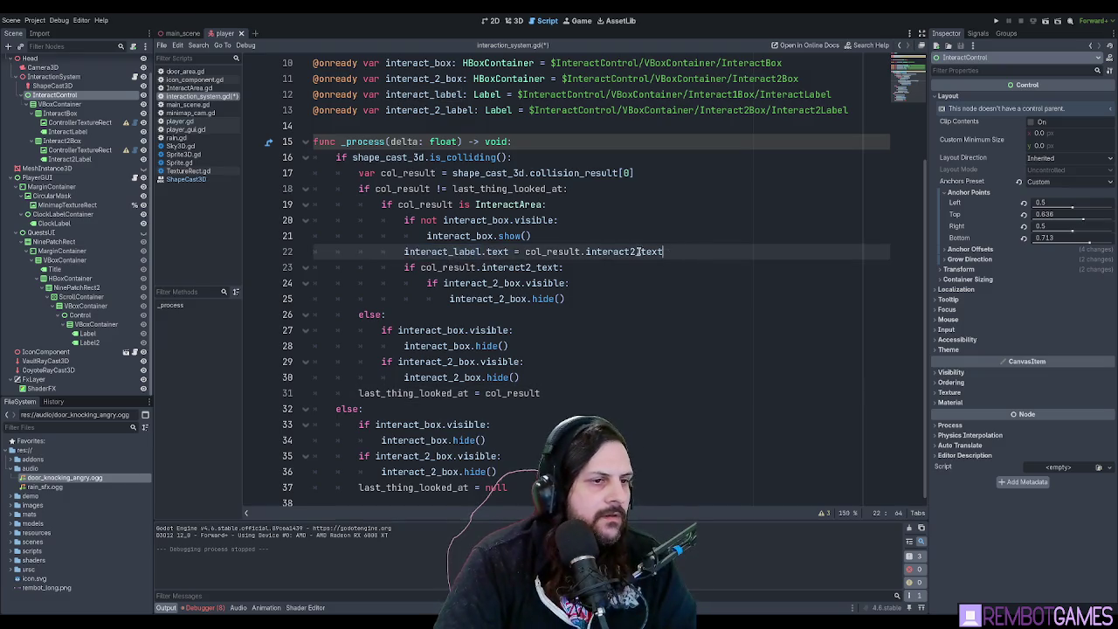
Set line 22 to interact_text, add an interact_2_text label assignment under the interact2_text check, then save and run.
click(638, 252)
key(BackSpace)
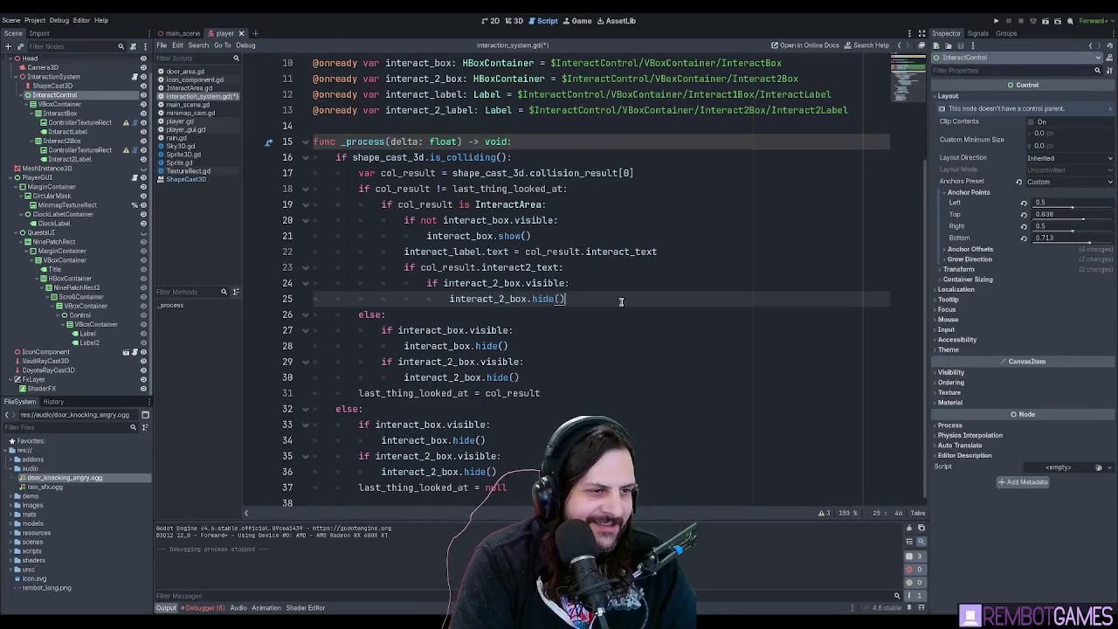
key(Up)
key(Up)
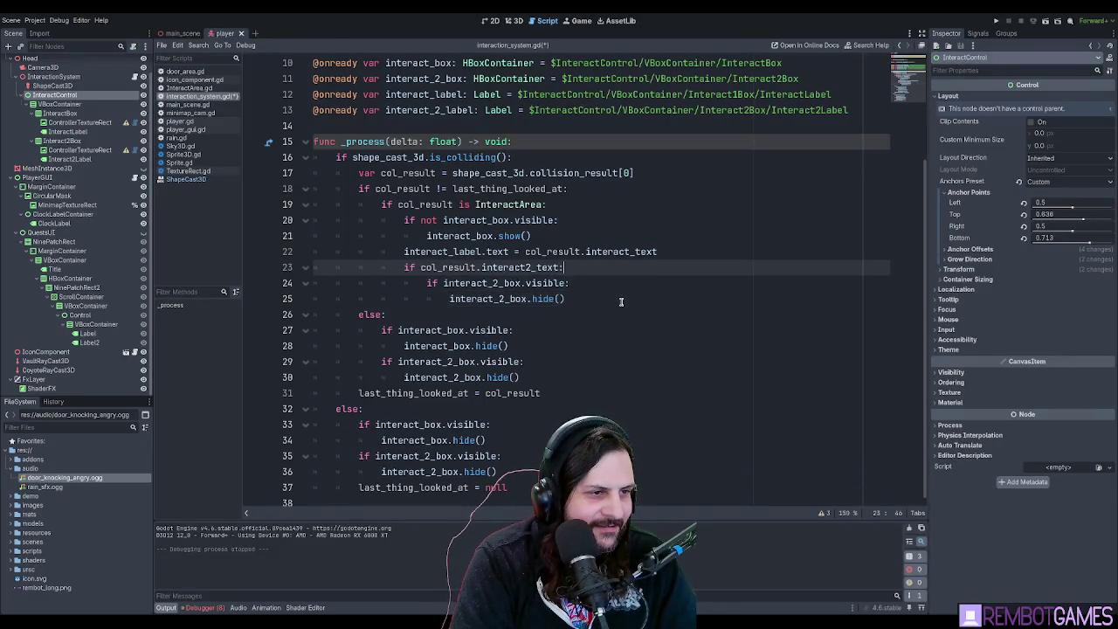
key(Return)
text(interact_label.text = col_result.interact_text)
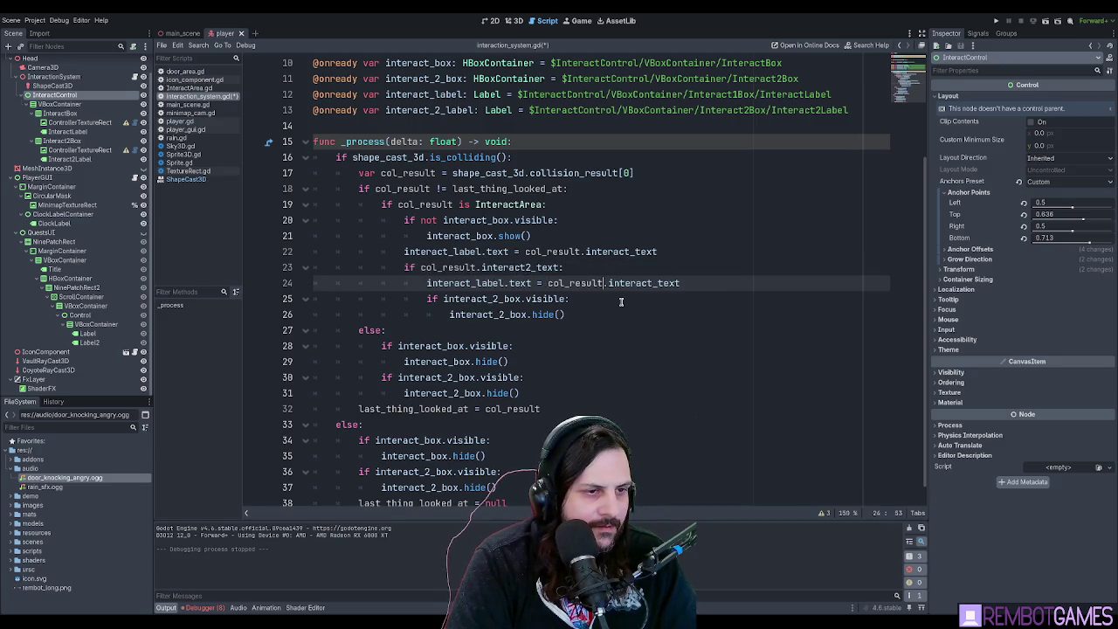
key(Right)
key(Right)
key(Right)
text(_2)
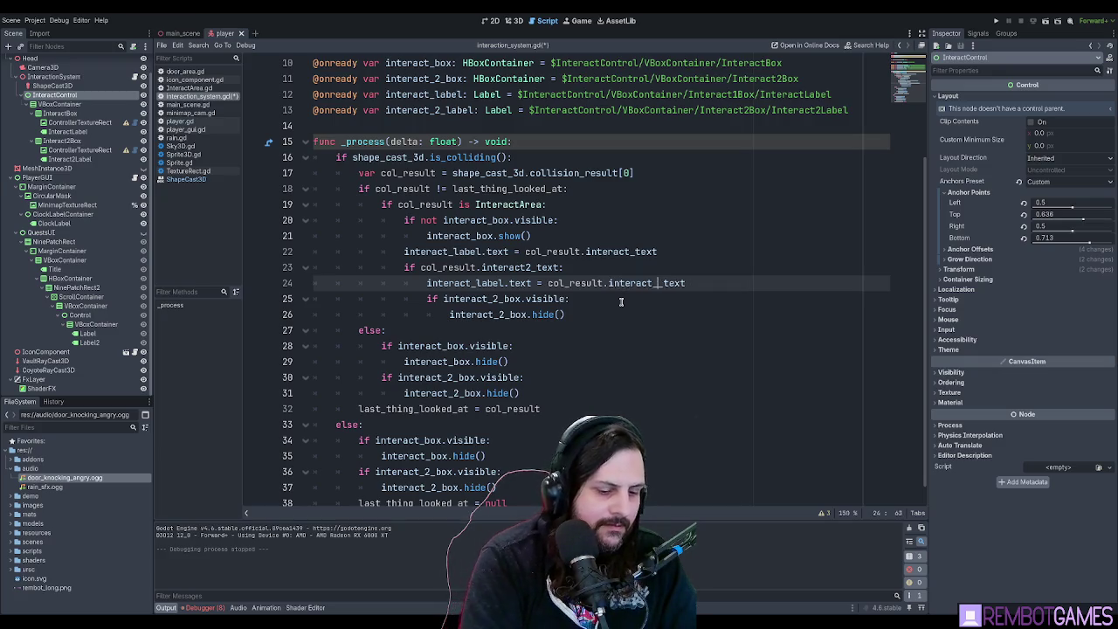
key(Down)
key(F5)
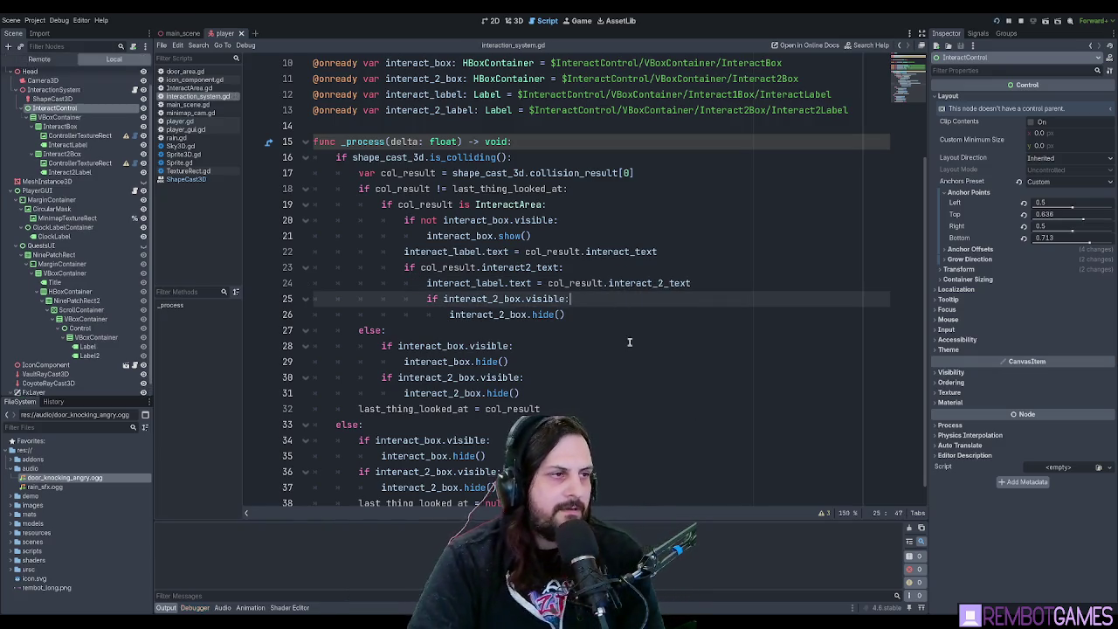
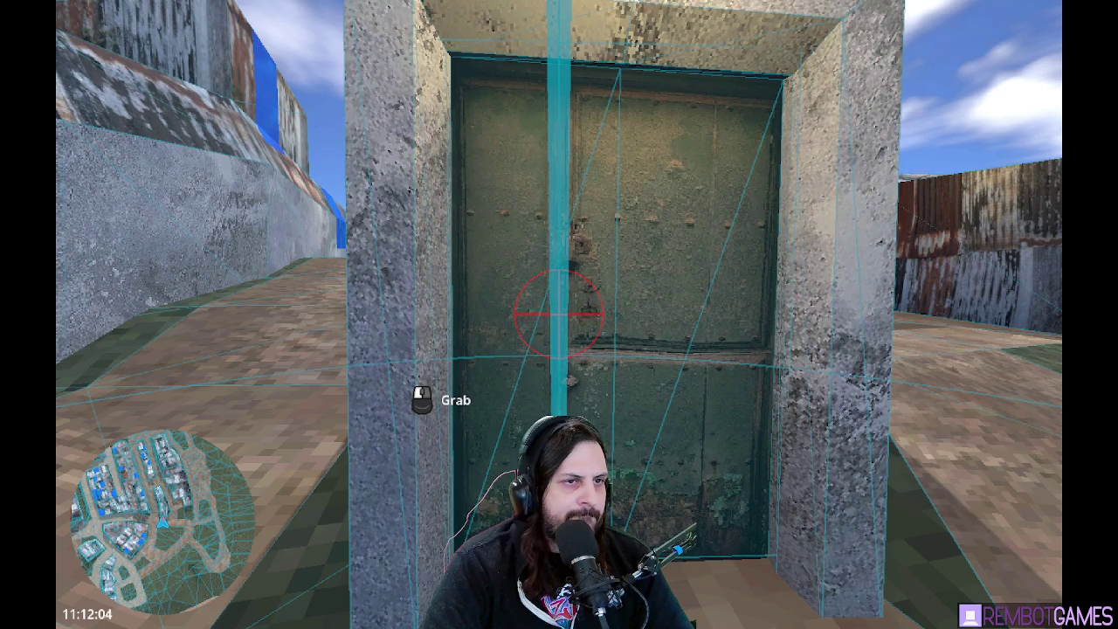
Rerun the game to see the door's Grab prompt, then stop it and return to line 18.
key(F8)
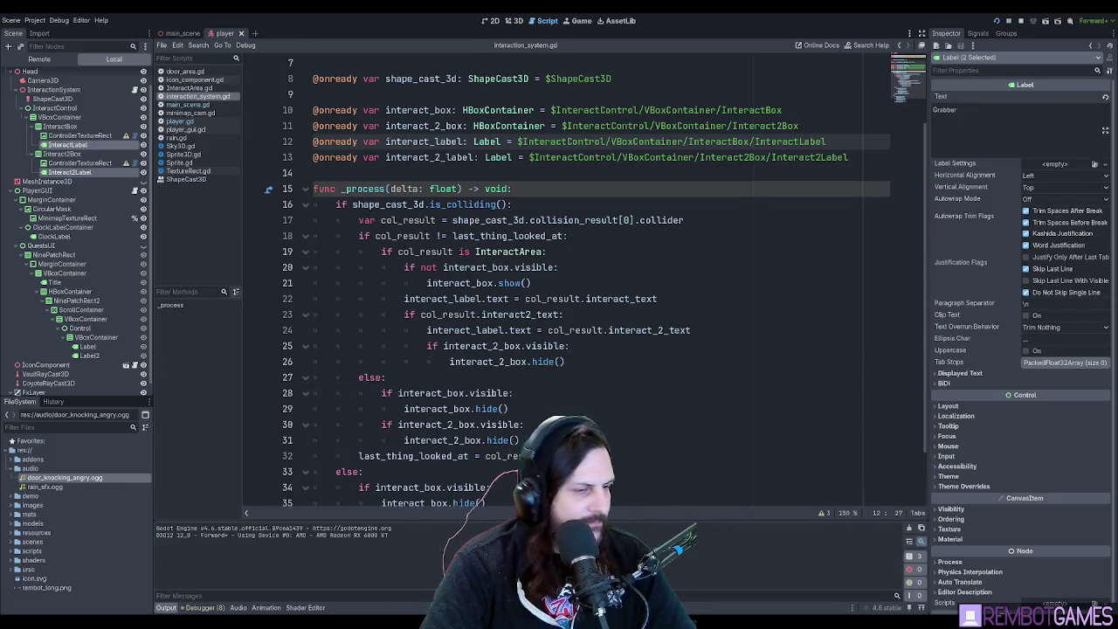
key(F5)
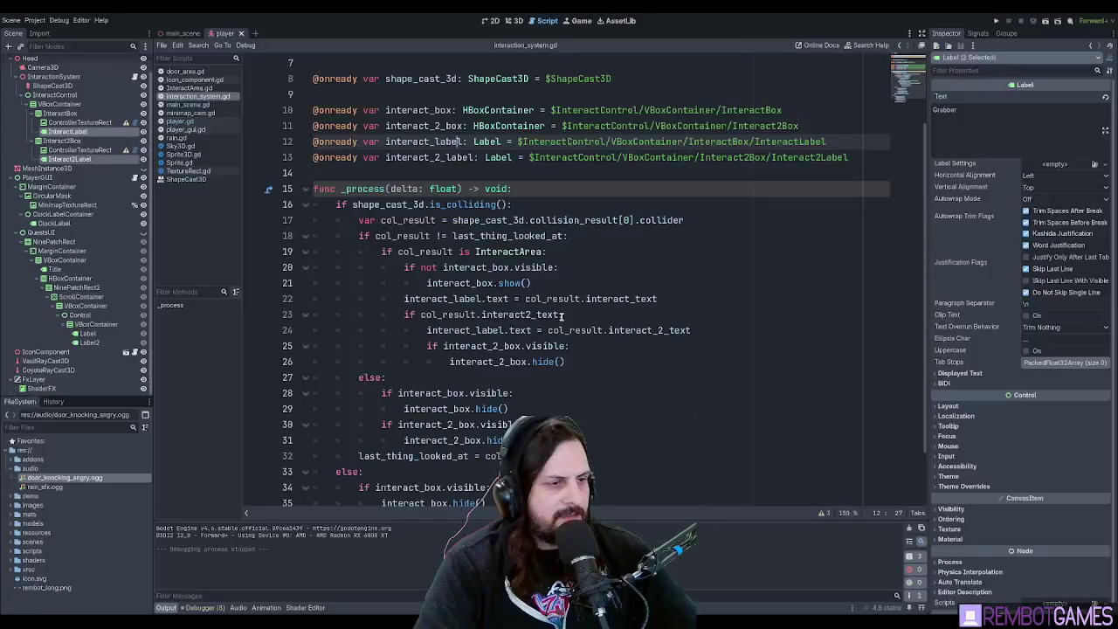
key(F8)
click(518, 300)
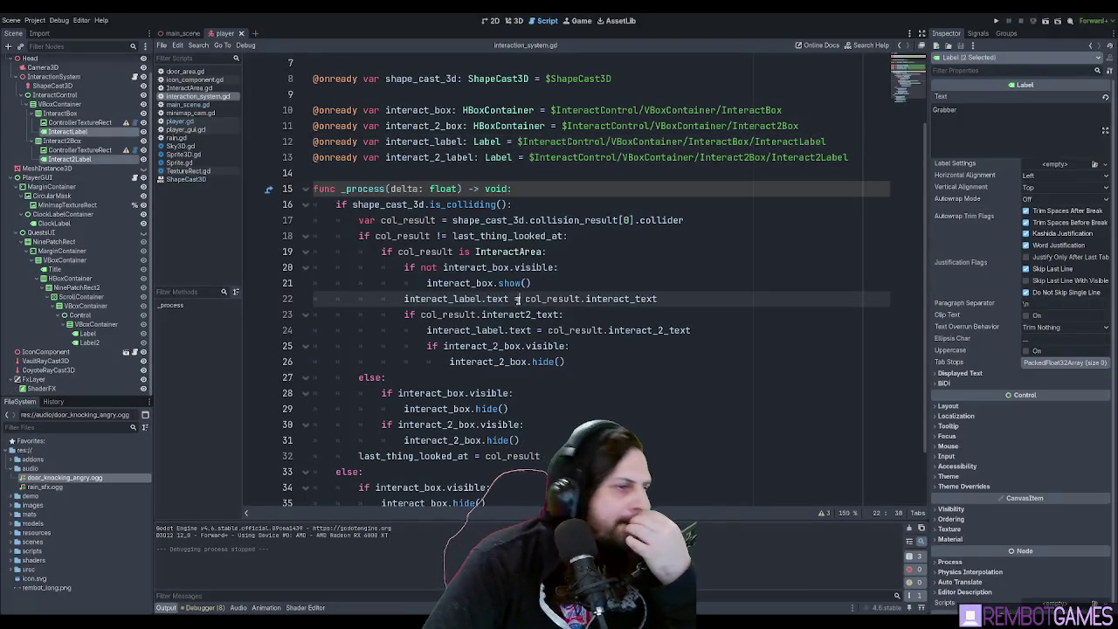
Compare col_result with last_thing_looked_at on line 18 and inspect the else branch on line 27.
double_click(454, 236)
double_click(364, 235)
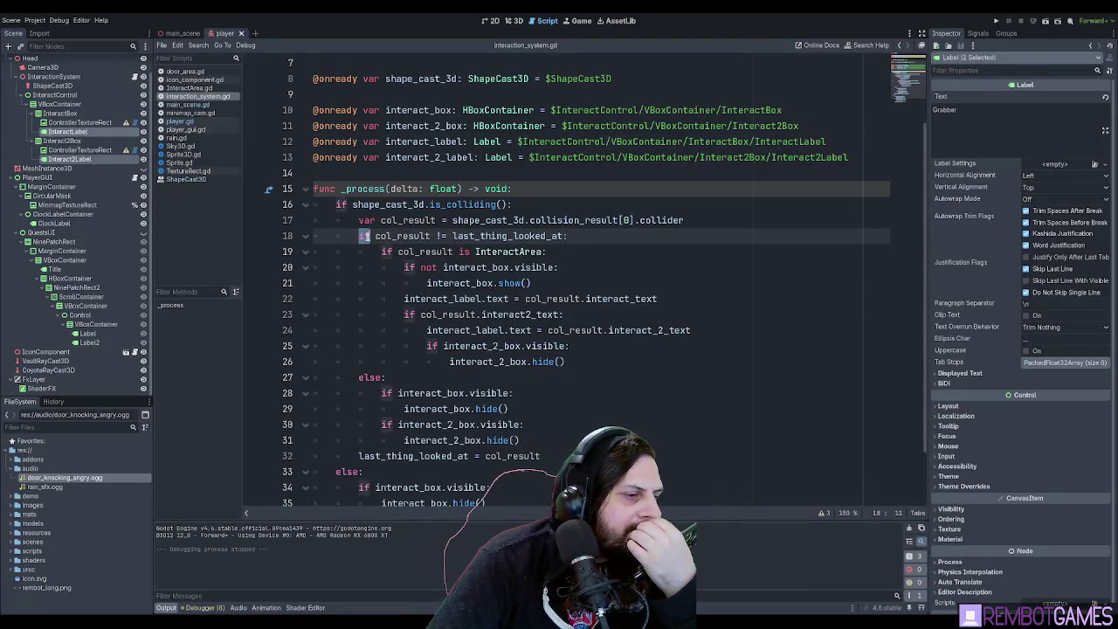
double_click(371, 377)
double_click(410, 455)
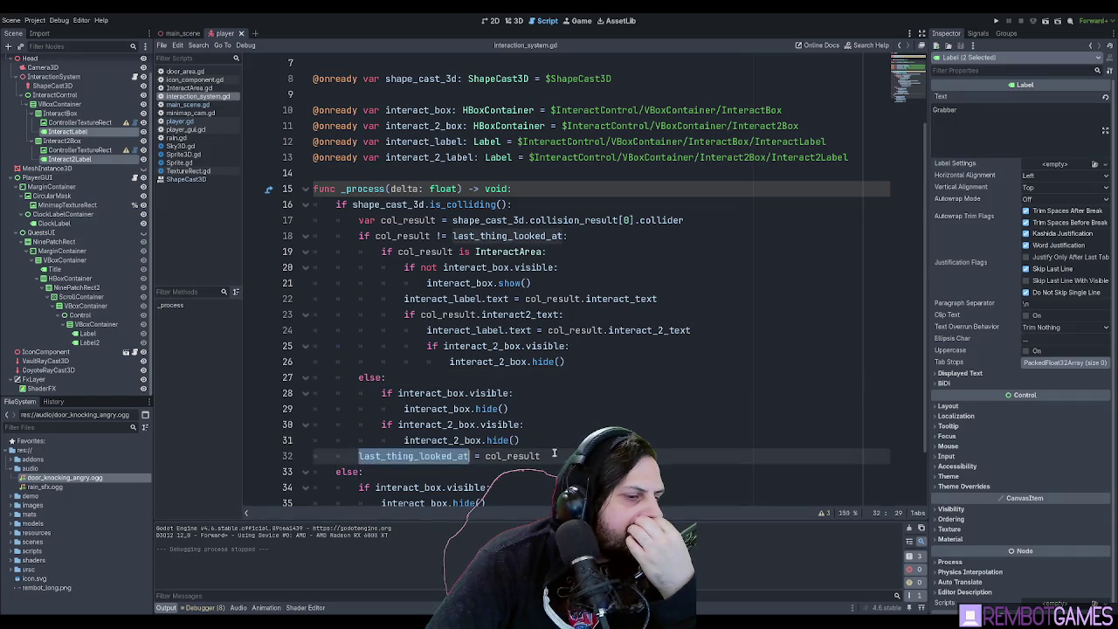
click(564, 456)
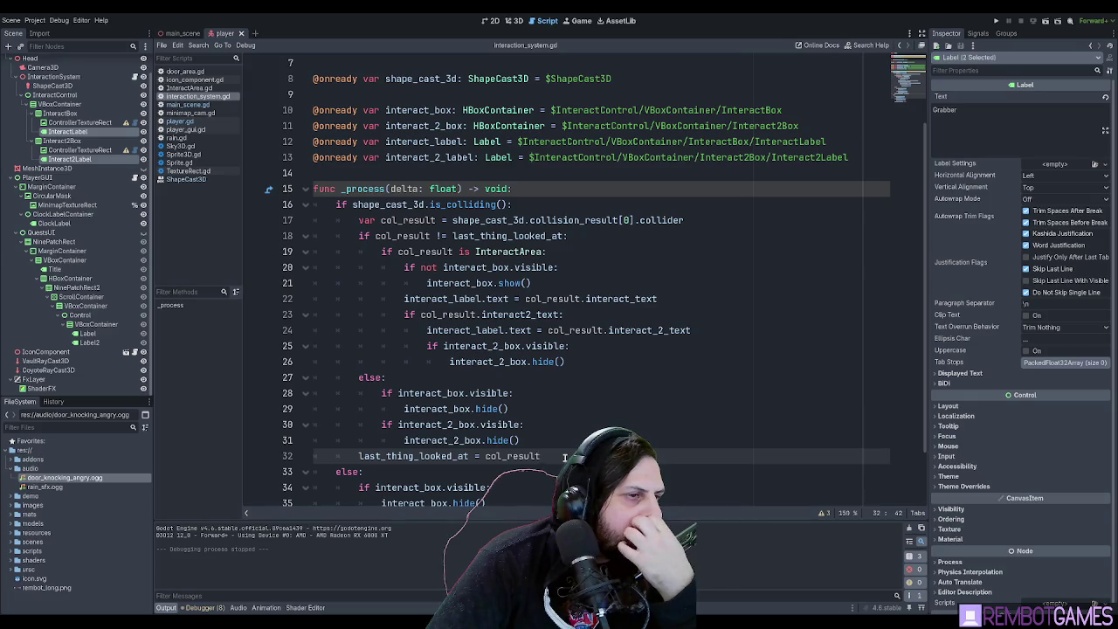
click(435, 379)
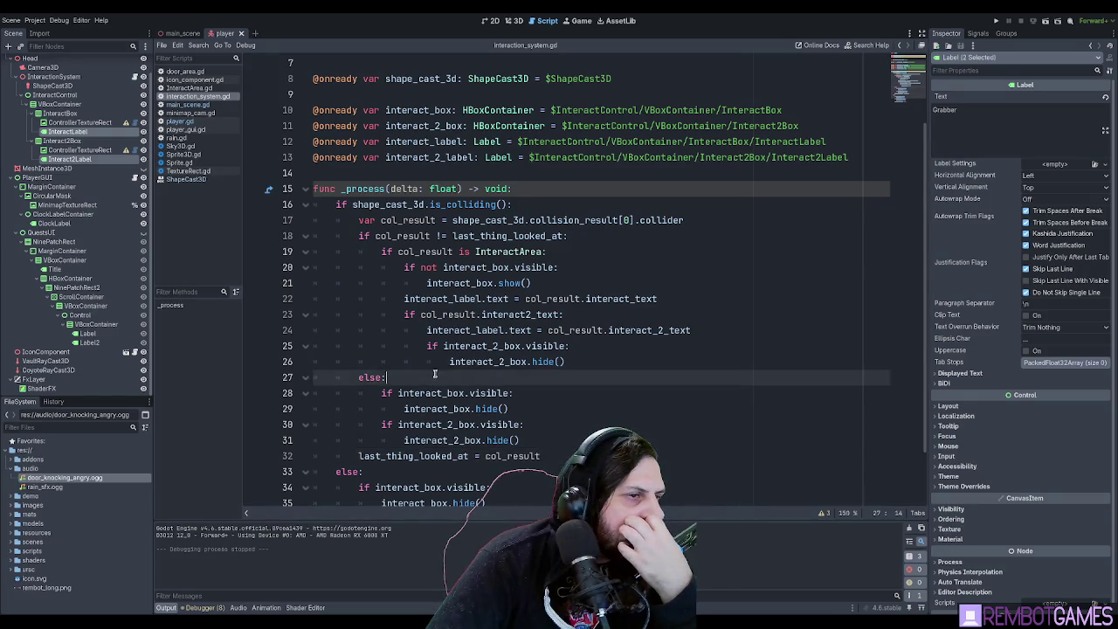
double_click(402, 237)
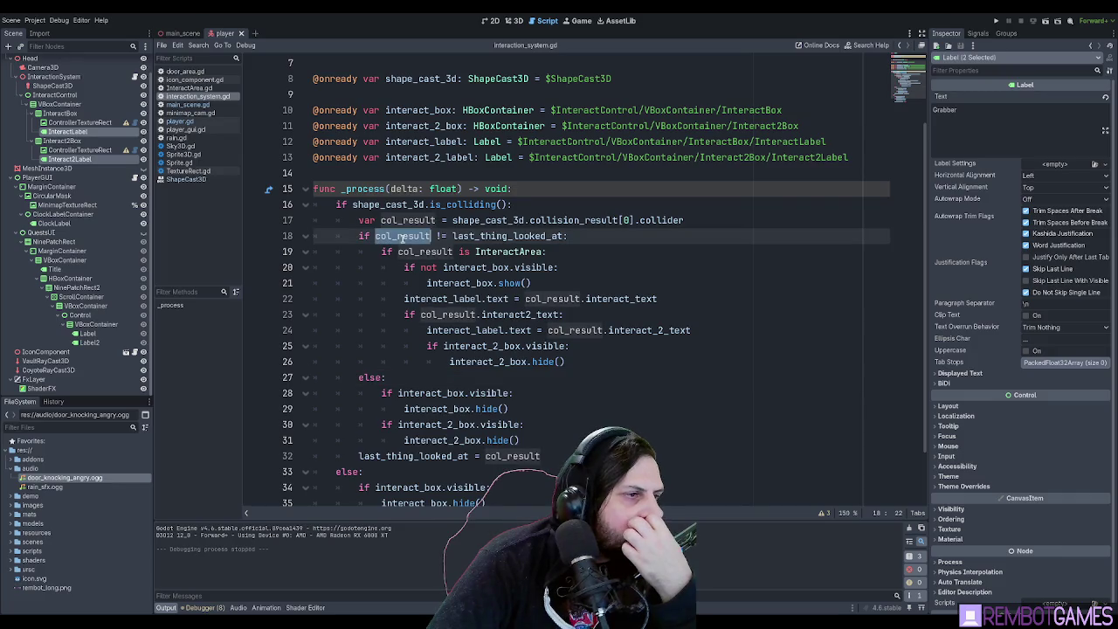
double_click(463, 237)
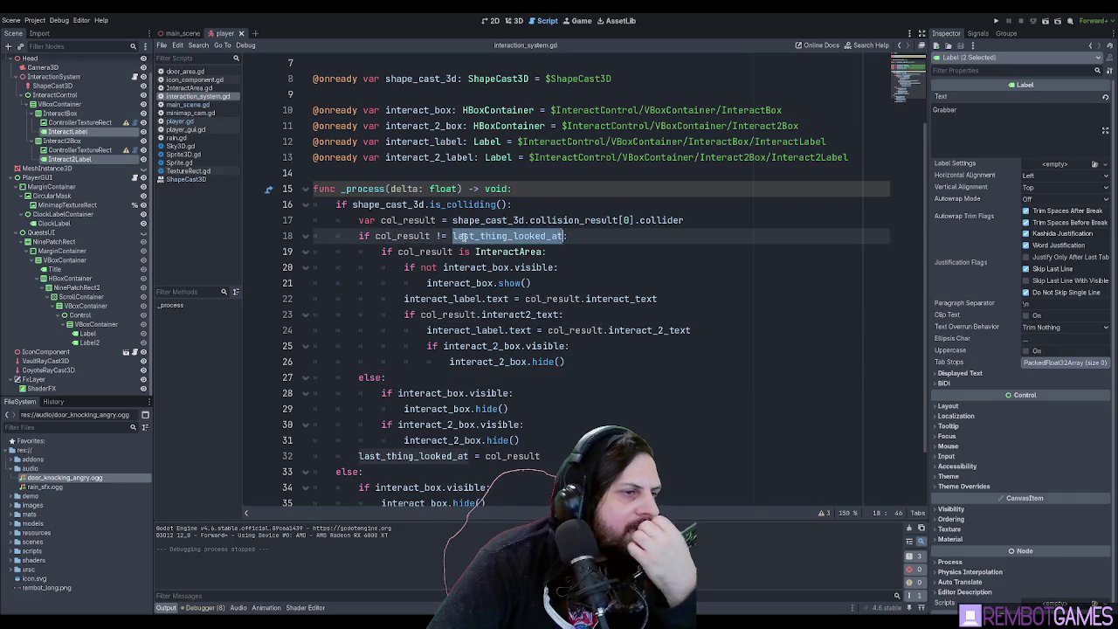
double_click(415, 236)
Remove the inner else block on lines 27–31 and run the game to see Knock.
click(533, 440)
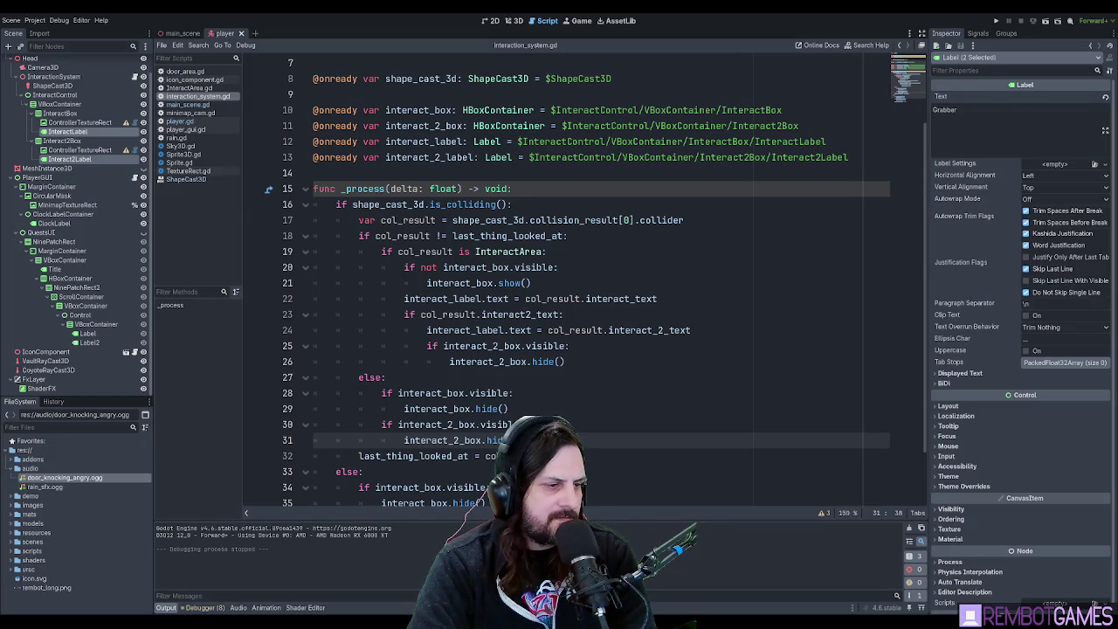
drag(533, 440, 256, 382)
key(BackSpace)
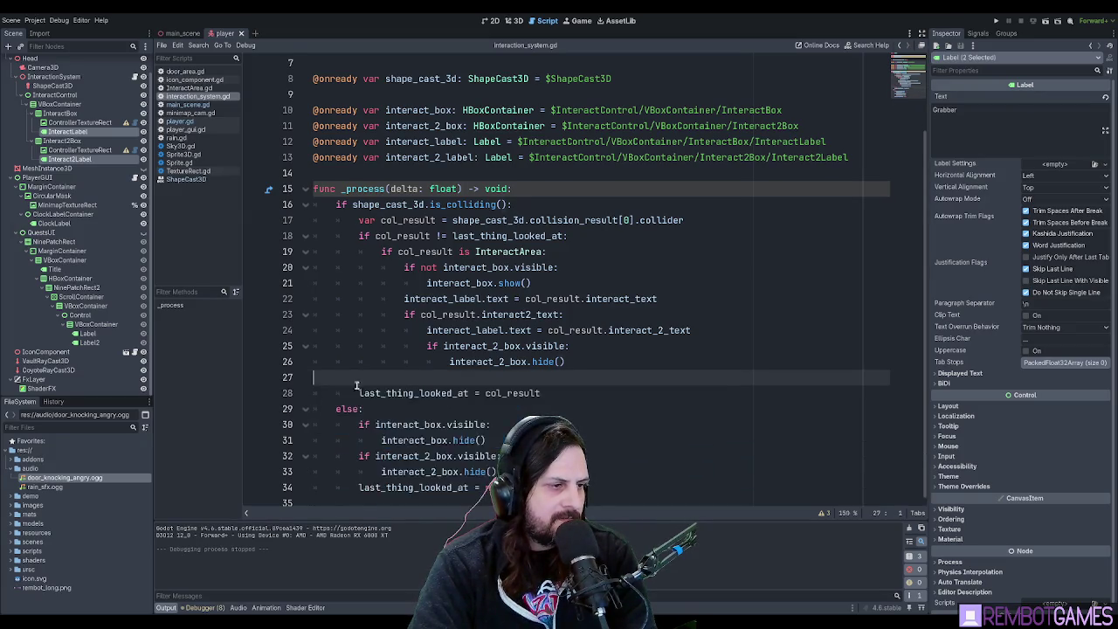
key(BackSpace)
key(F5)
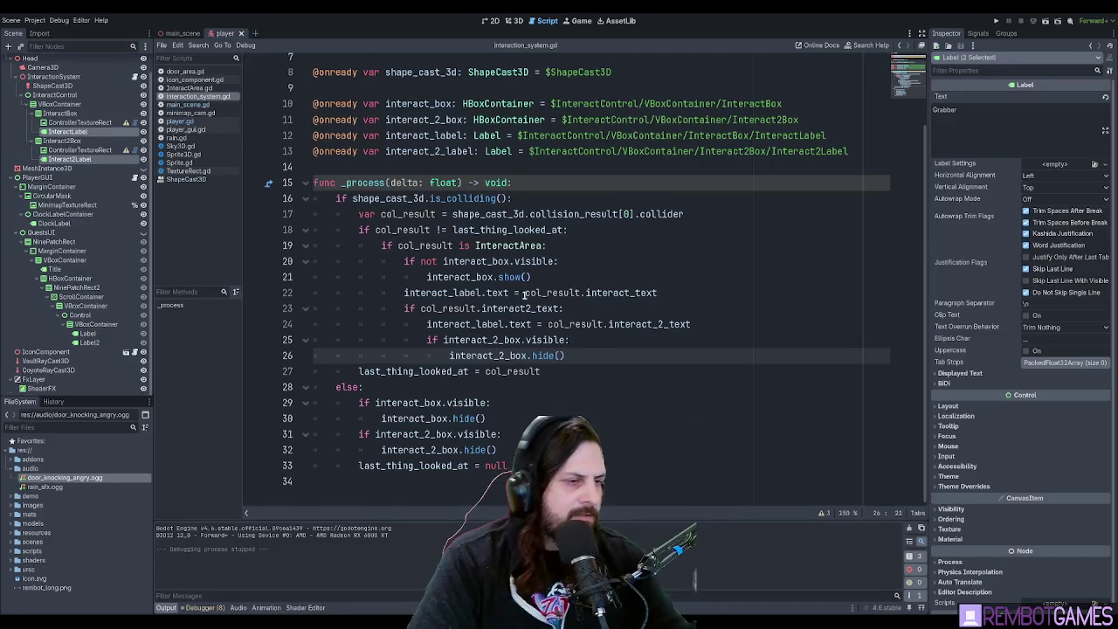
Review the looked-at and InteractArea checks on lines 18–19.
click(486, 246)
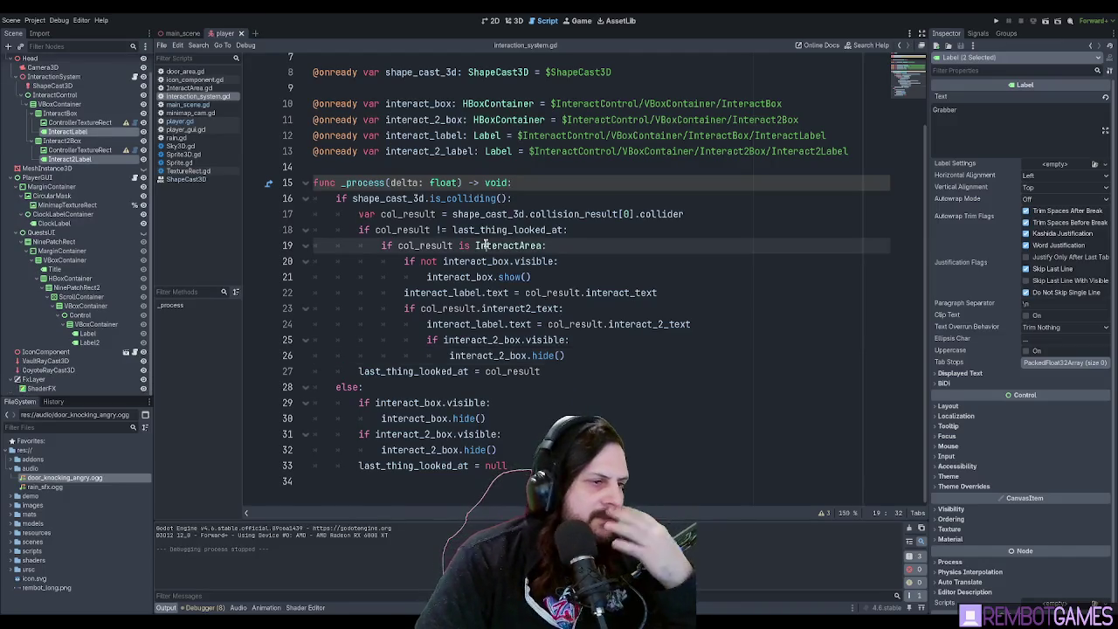
click(548, 245)
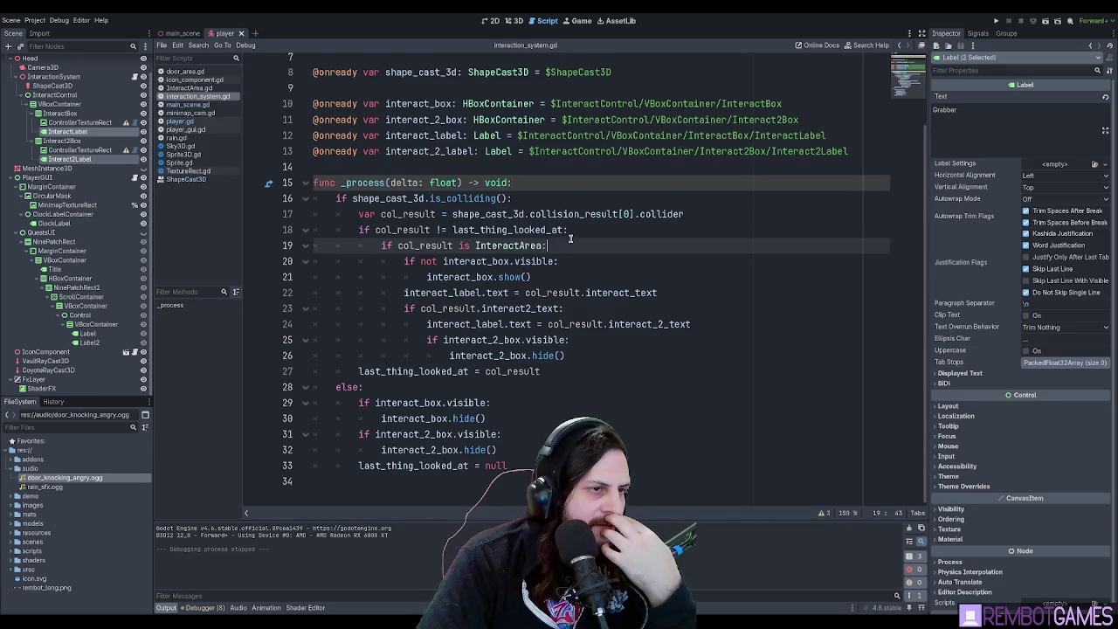
click(575, 230)
click(582, 245)
click(573, 230)
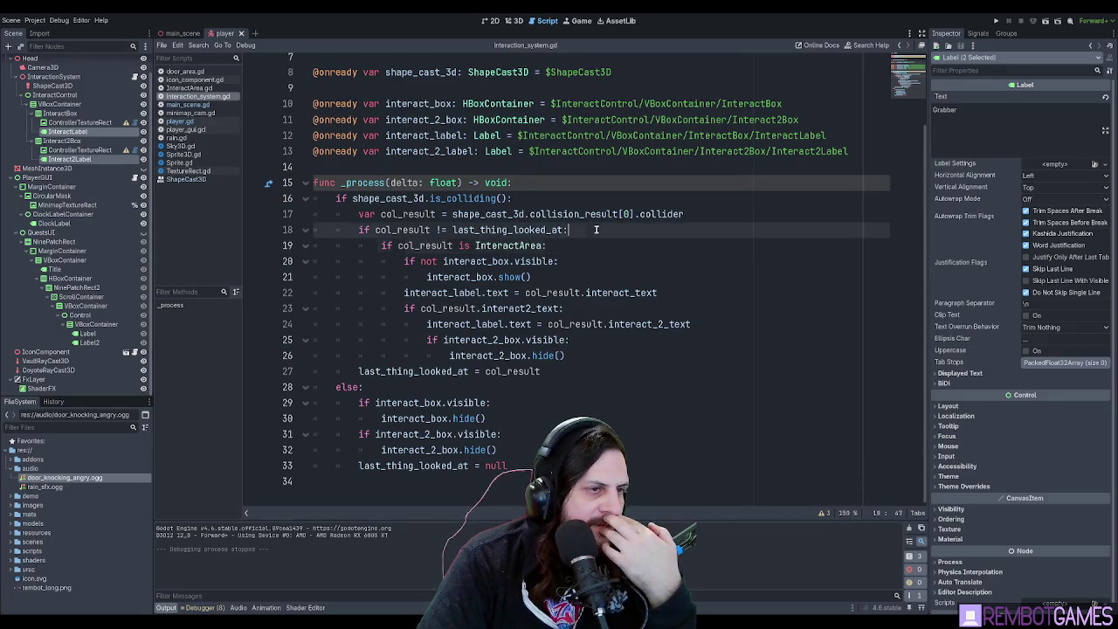
scroll(580, 236, up, 2)
Check the last_thing_looked_at declaration and the lines 3–4 near the top of the script.
double_click(371, 141)
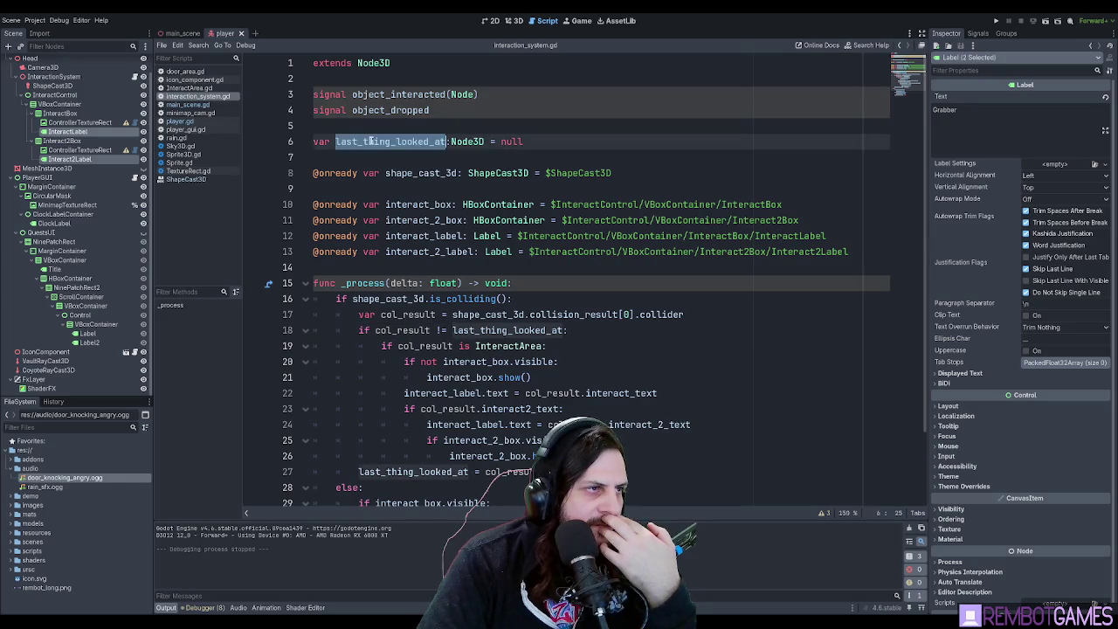
click(470, 110)
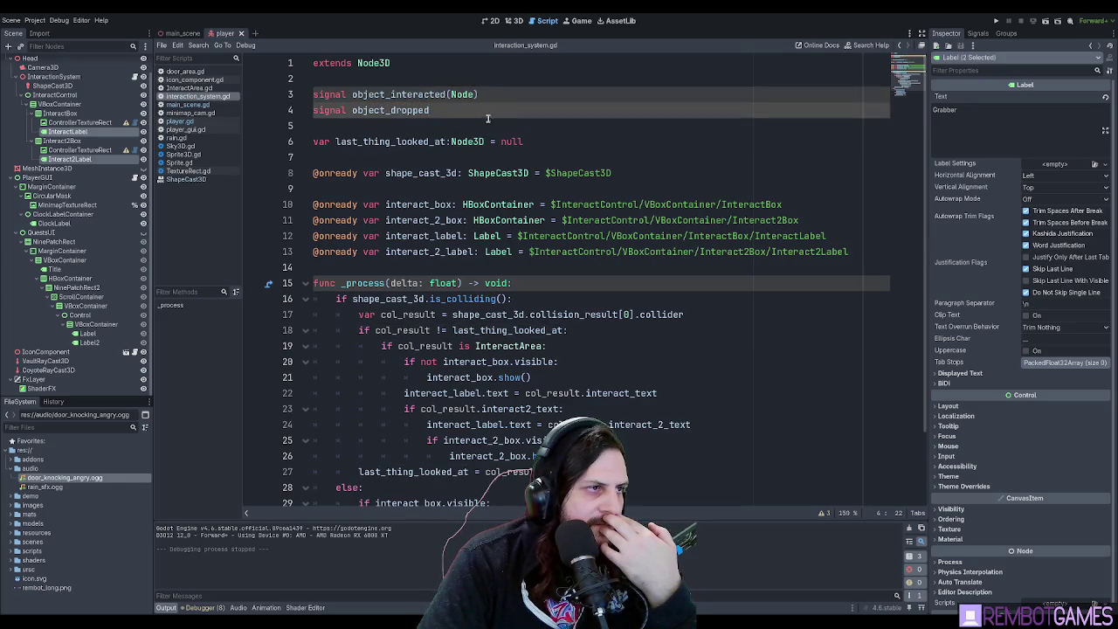
click(516, 97)
click(523, 114)
click(526, 97)
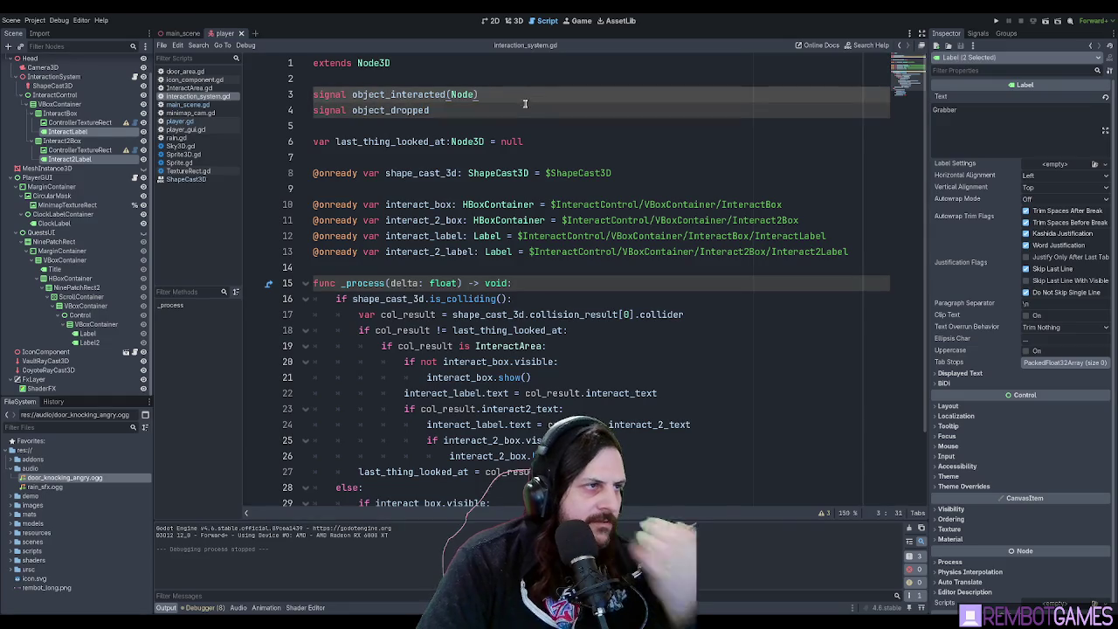
click(513, 110)
Inspect the object_interacted signal name, then return to the empty line 34.
click(490, 91)
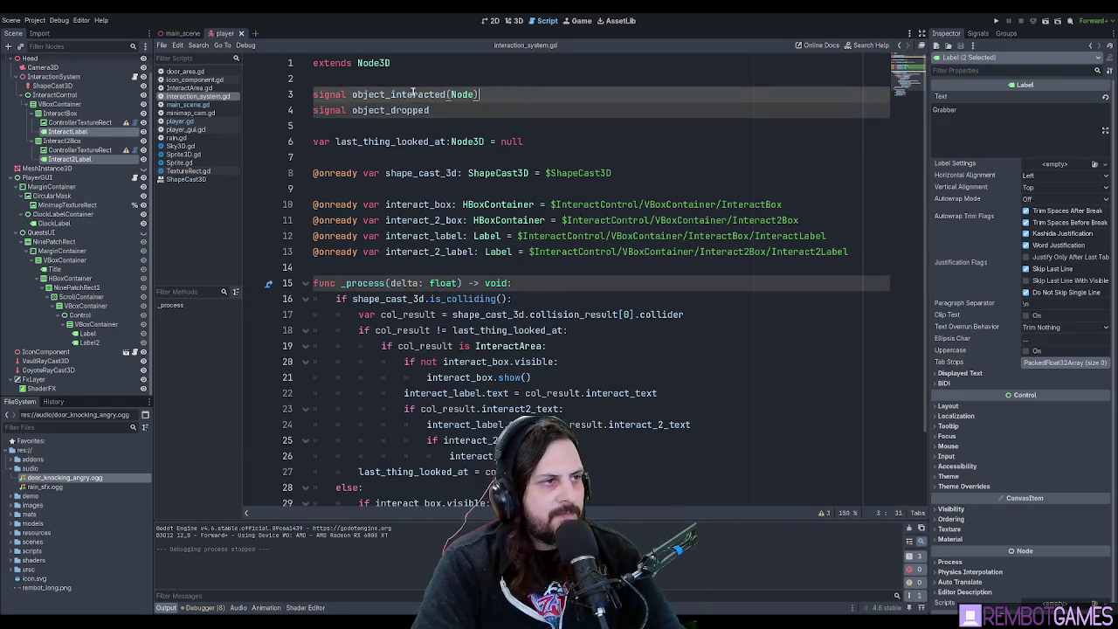
double_click(404, 94)
click(500, 91)
double_click(394, 93)
click(515, 91)
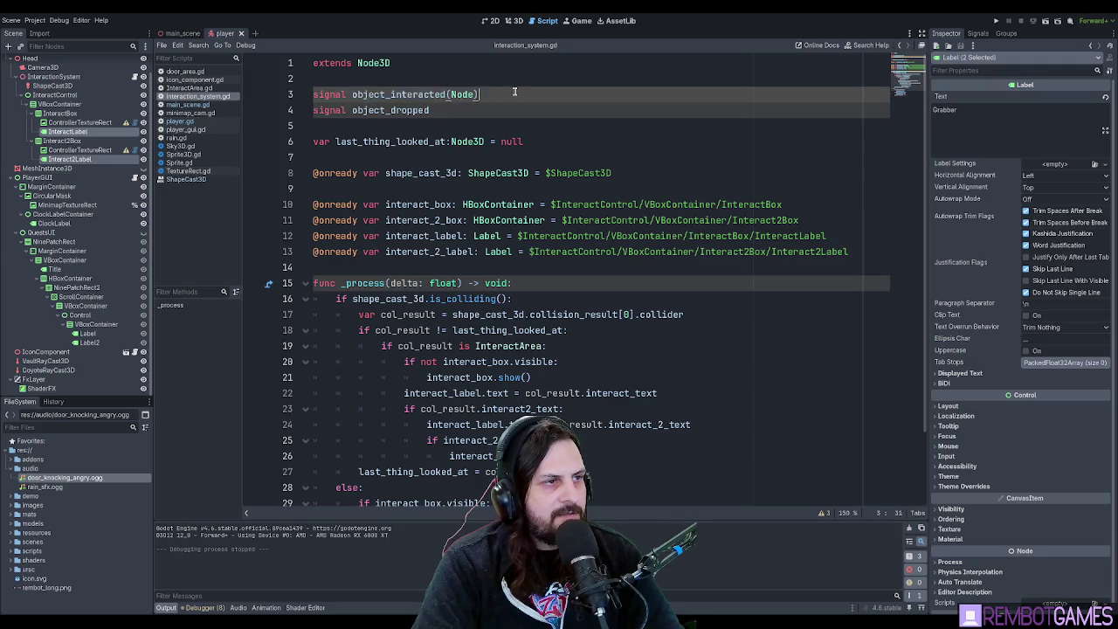
double_click(406, 94)
click(510, 94)
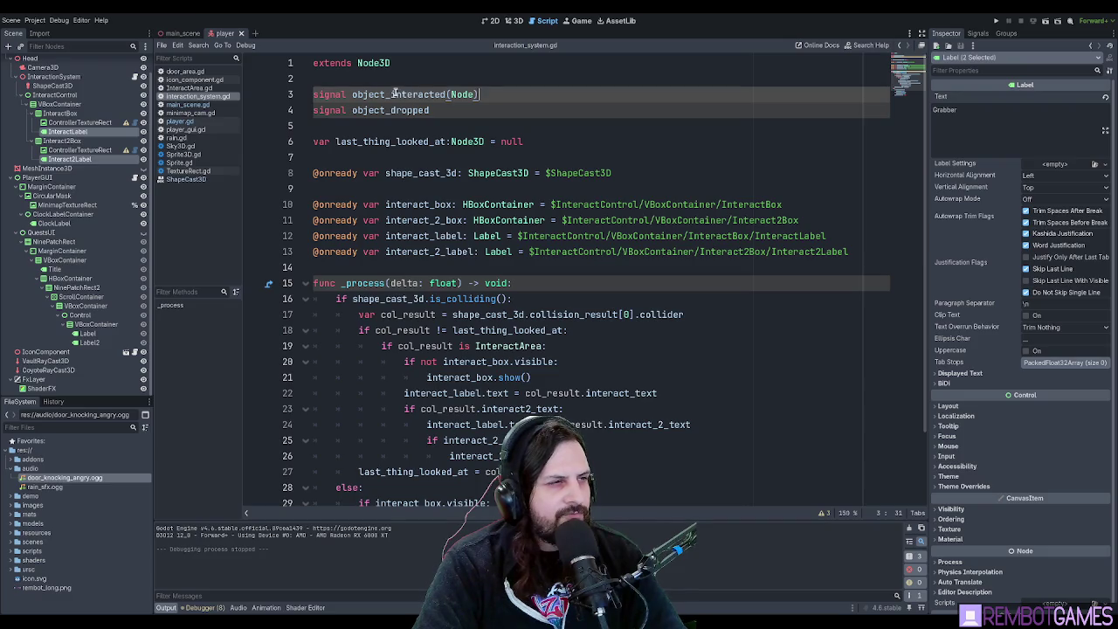
scroll(406, 104, down, 2)
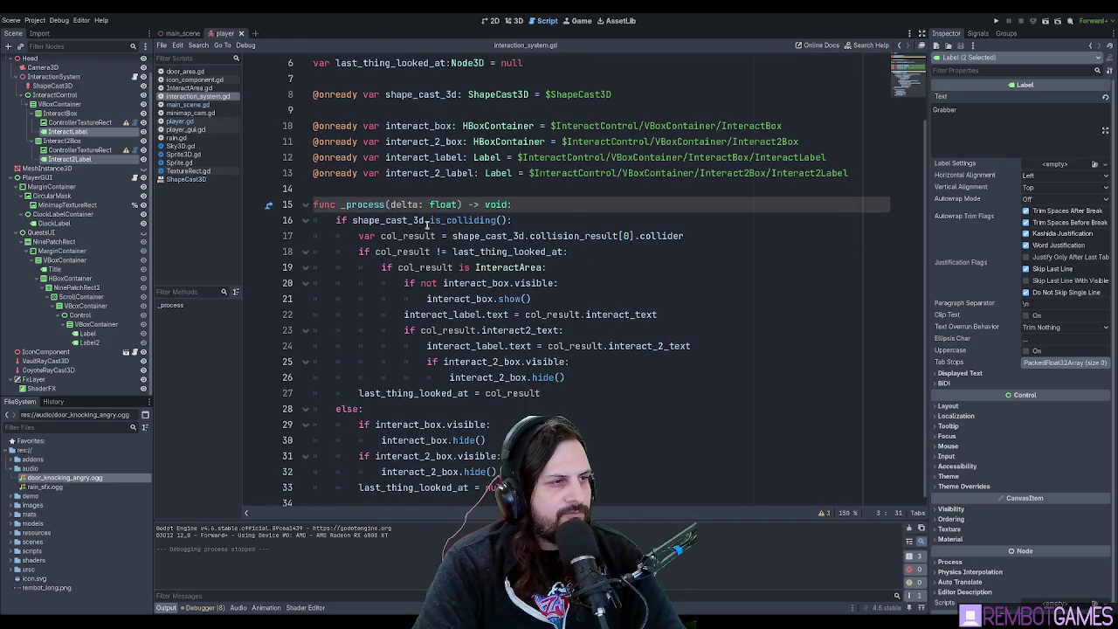
scroll(427, 225, up, 2)
scroll(426, 226, down, 2)
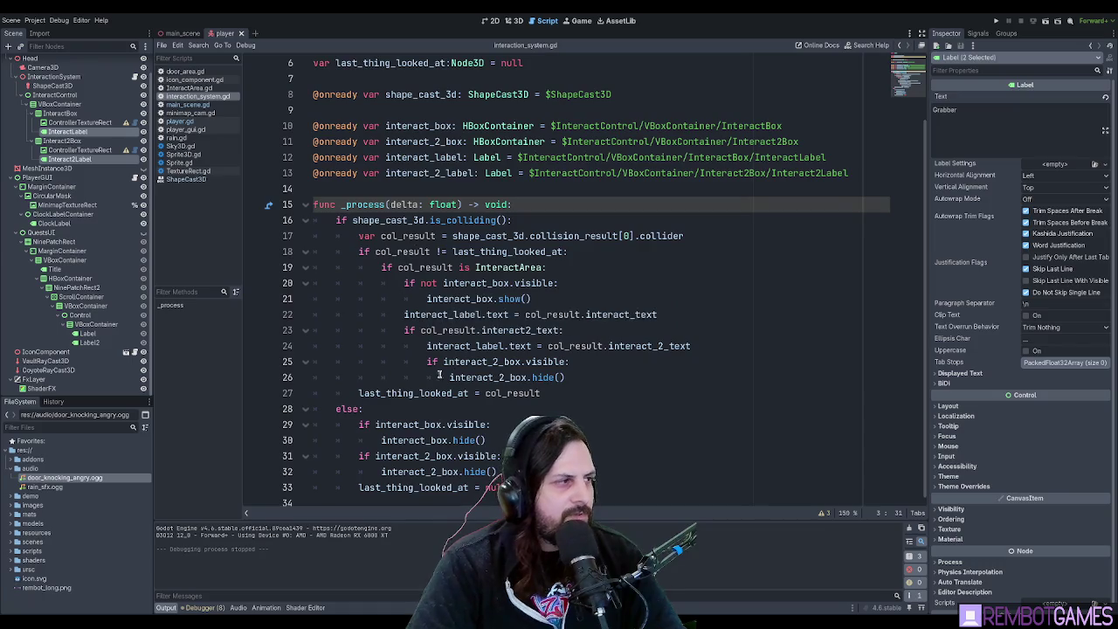
click(440, 503)
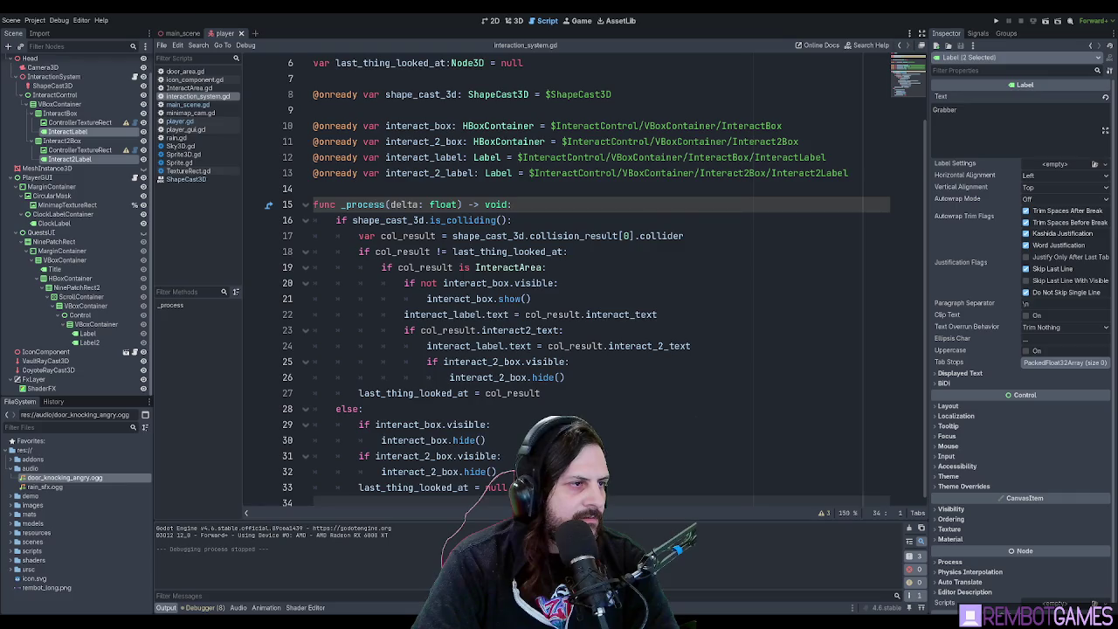
Add a func _input(event) function at the end of the script.
key(Return)
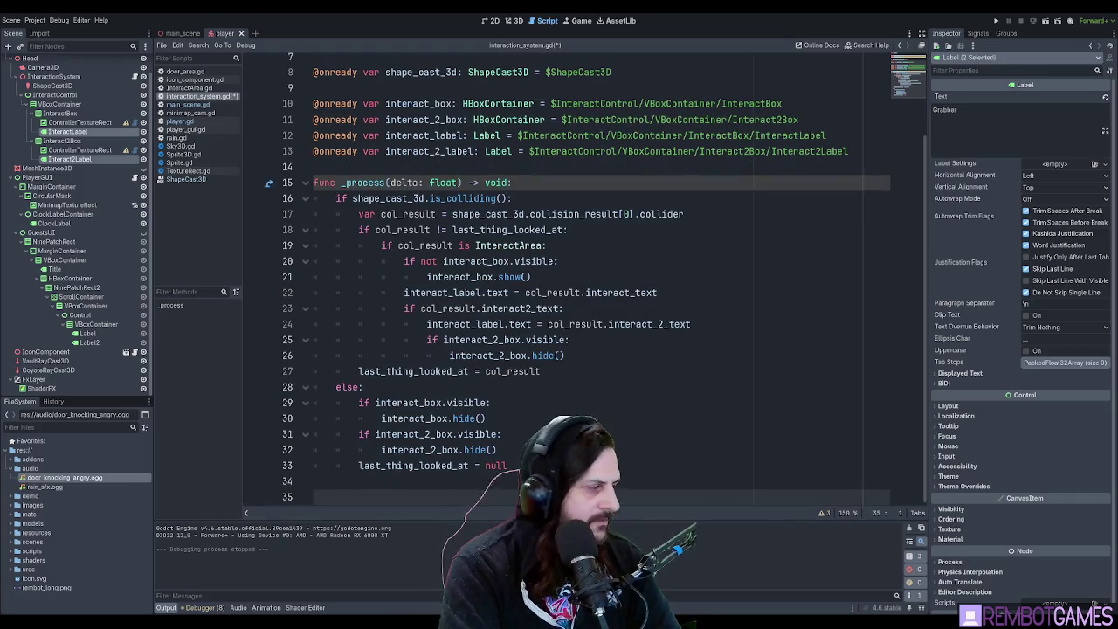
text(fuinc _)
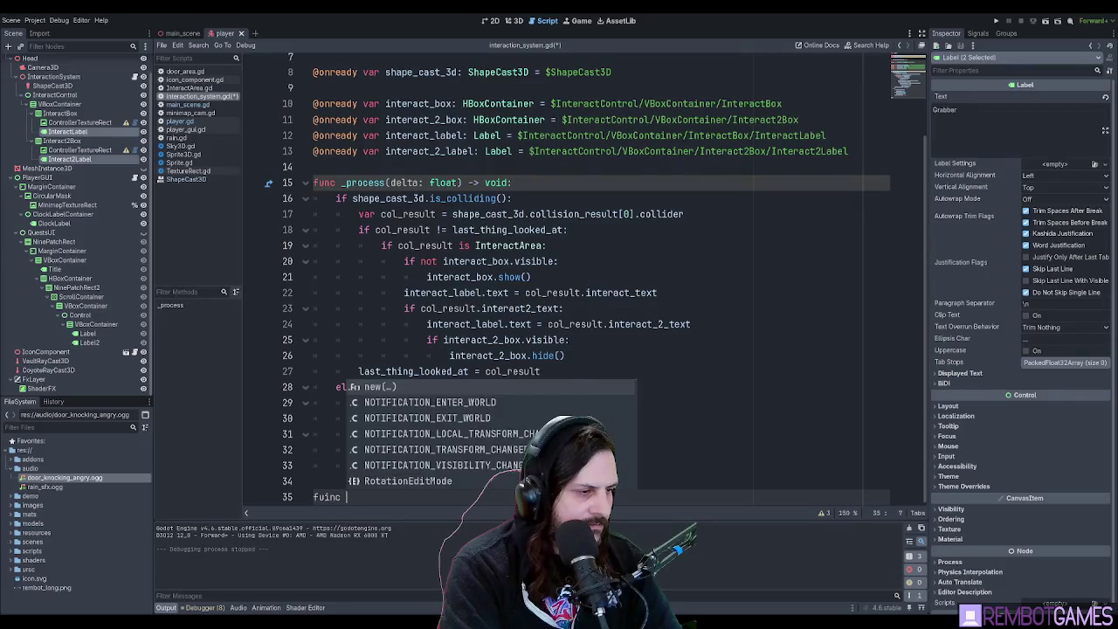
key(BackSpace)
key(BackSpace)
key(BackSpace)
text(n)
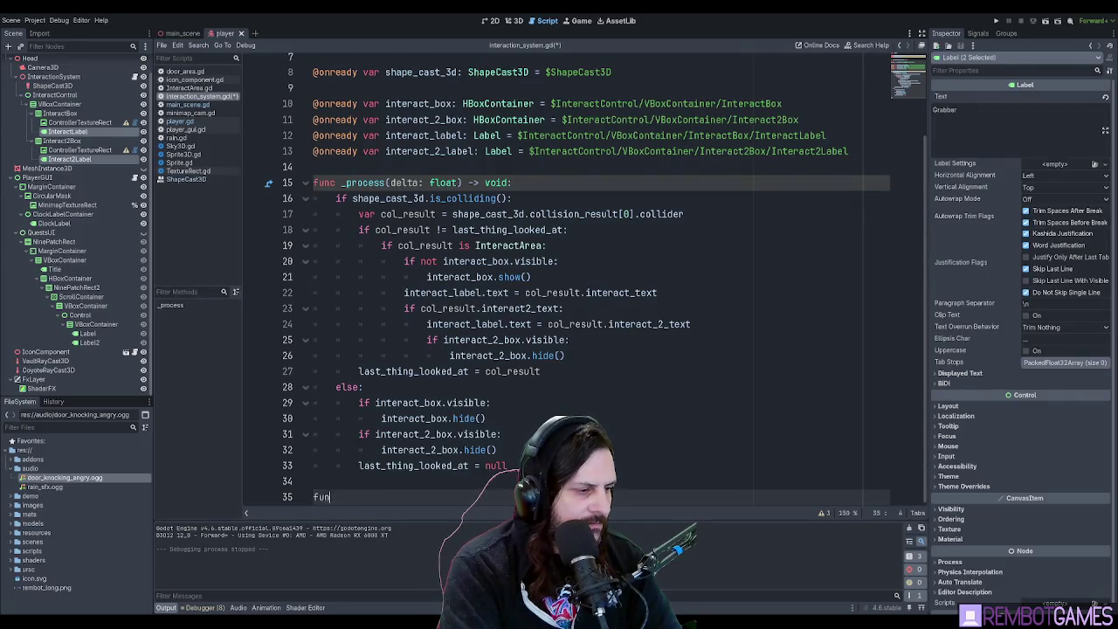
text(c _in)
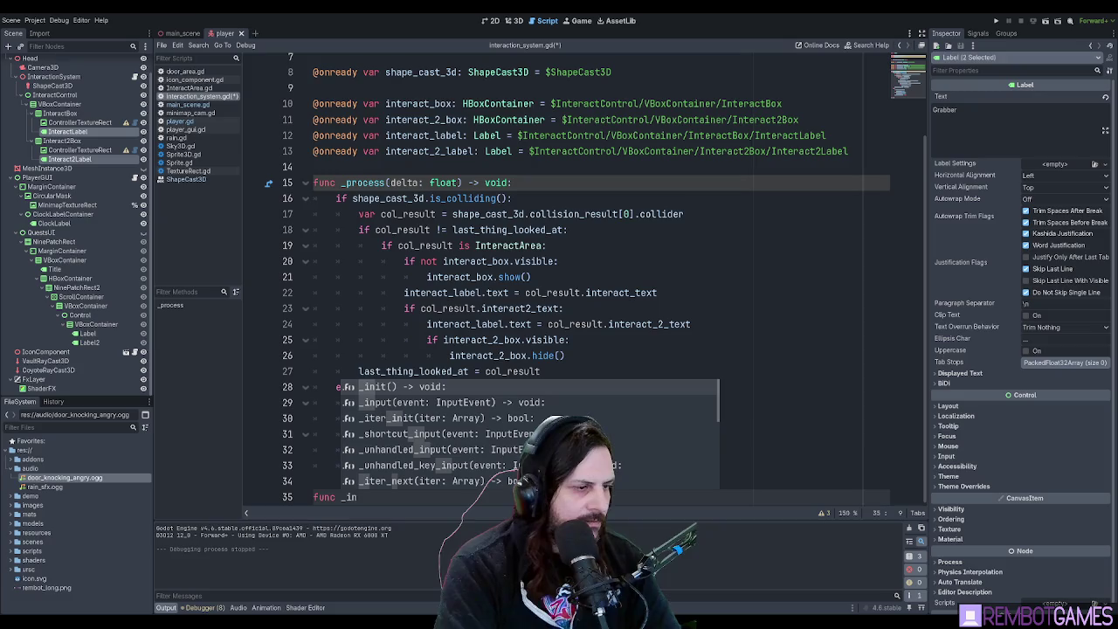
key(Down)
key(Return)
key(Return)
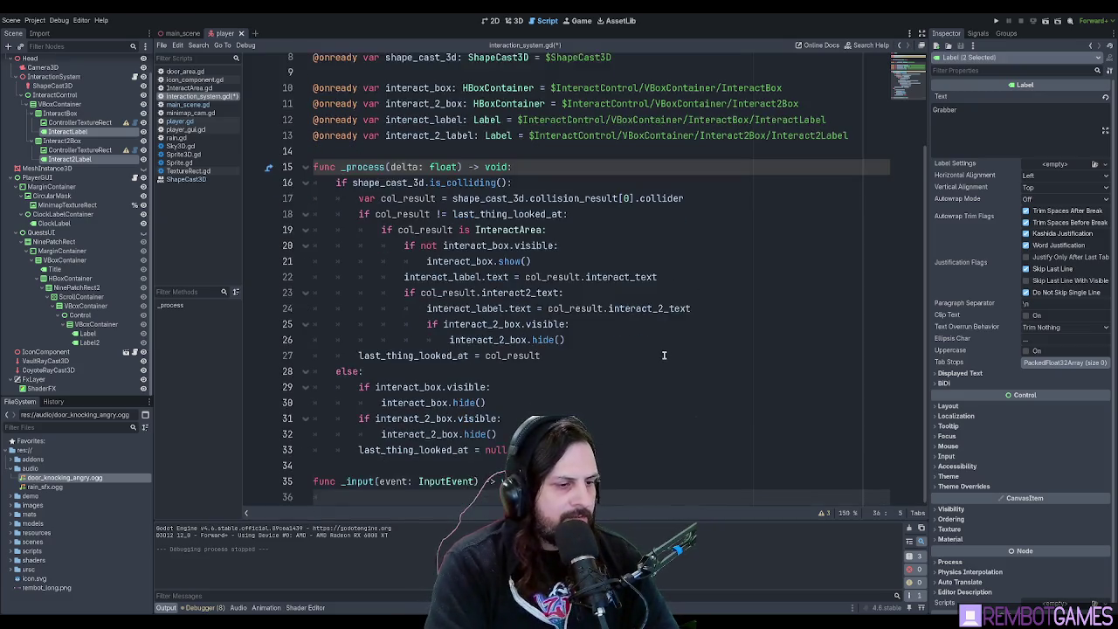
key(Return)
key(Return)
key(Return)
key(Up)
key(Up)
key(Up)
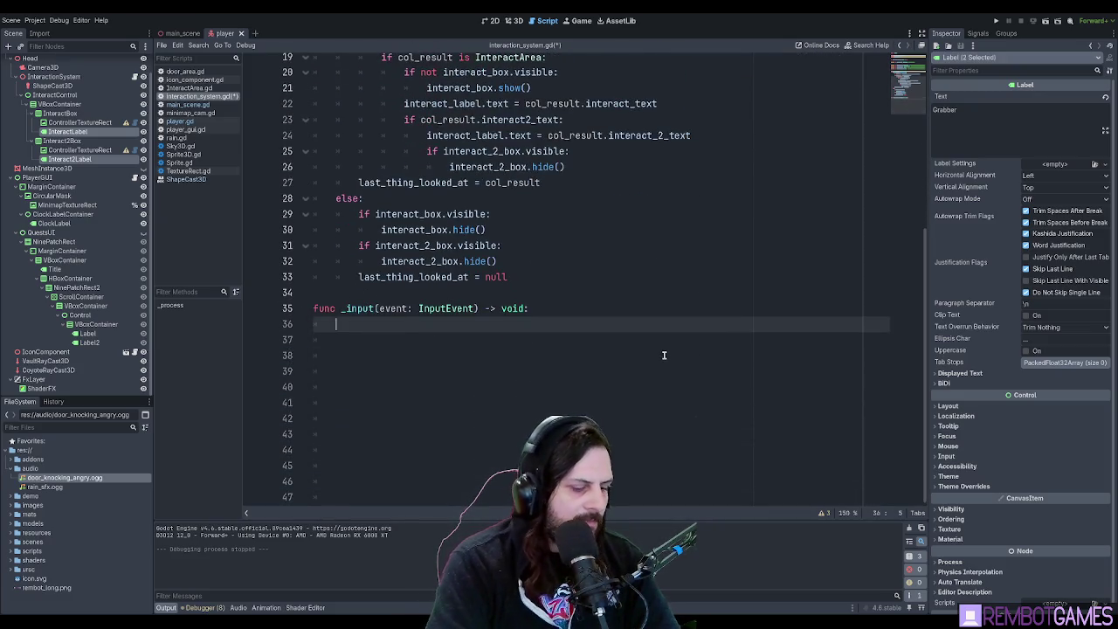
Inside _input, add an 'if event is InputEventMouseButton:' check.
text(if event is I)
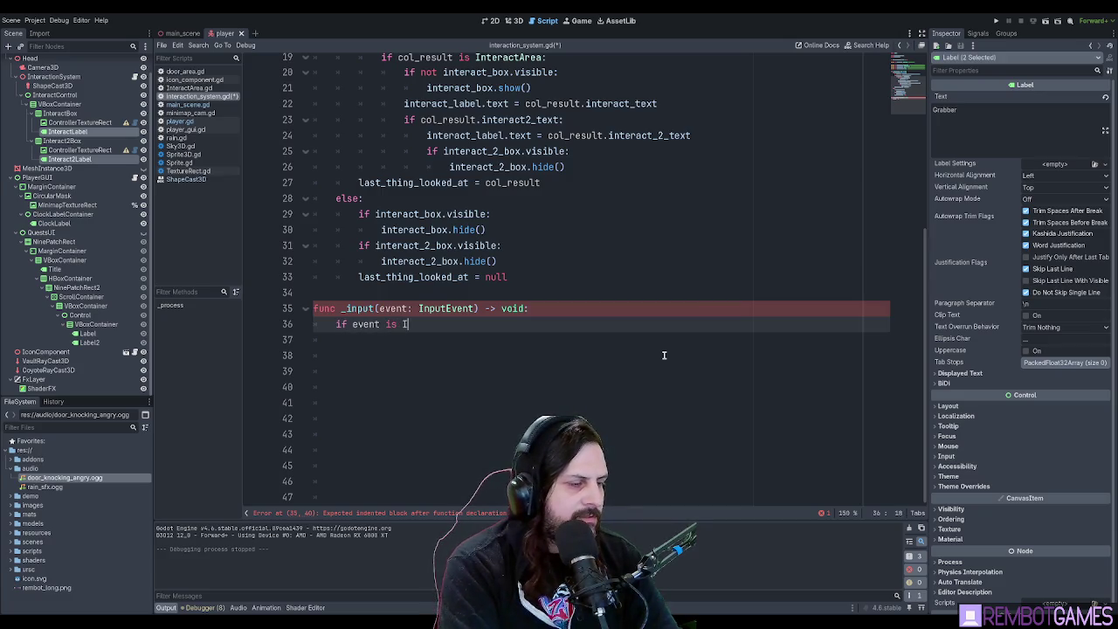
text(nputEventK)
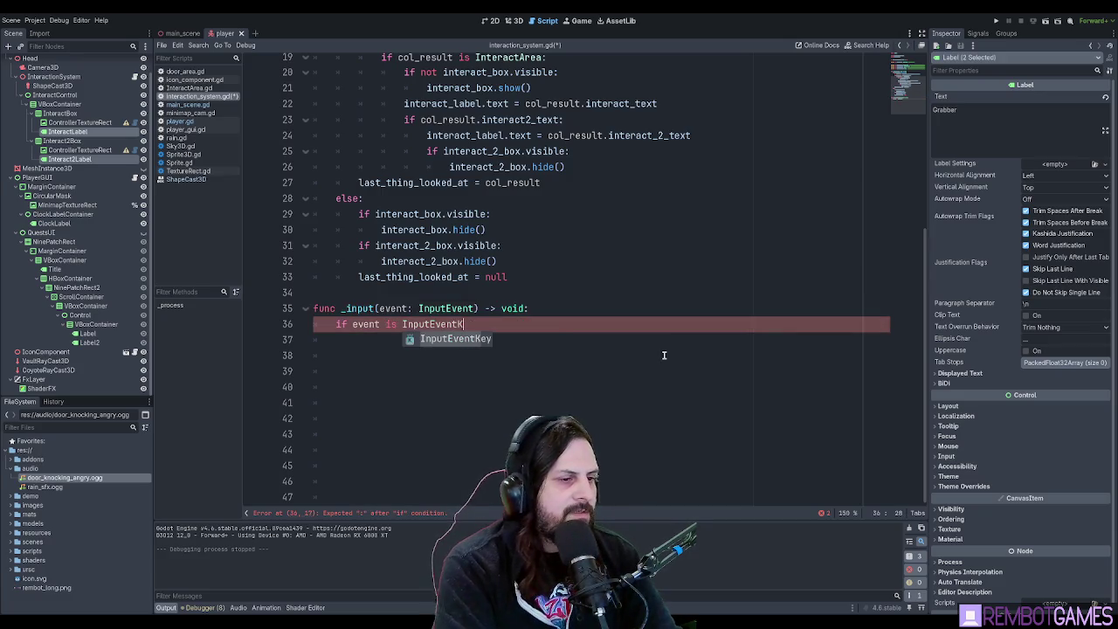
key(BackSpace)
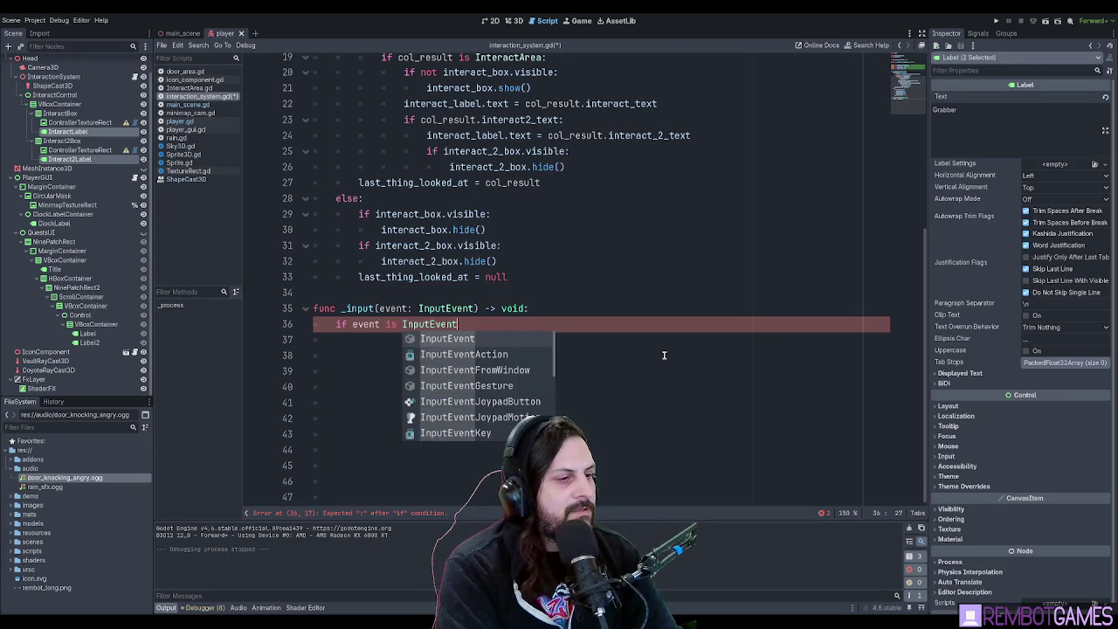
text(mouse)
key(Down)
key(Return)
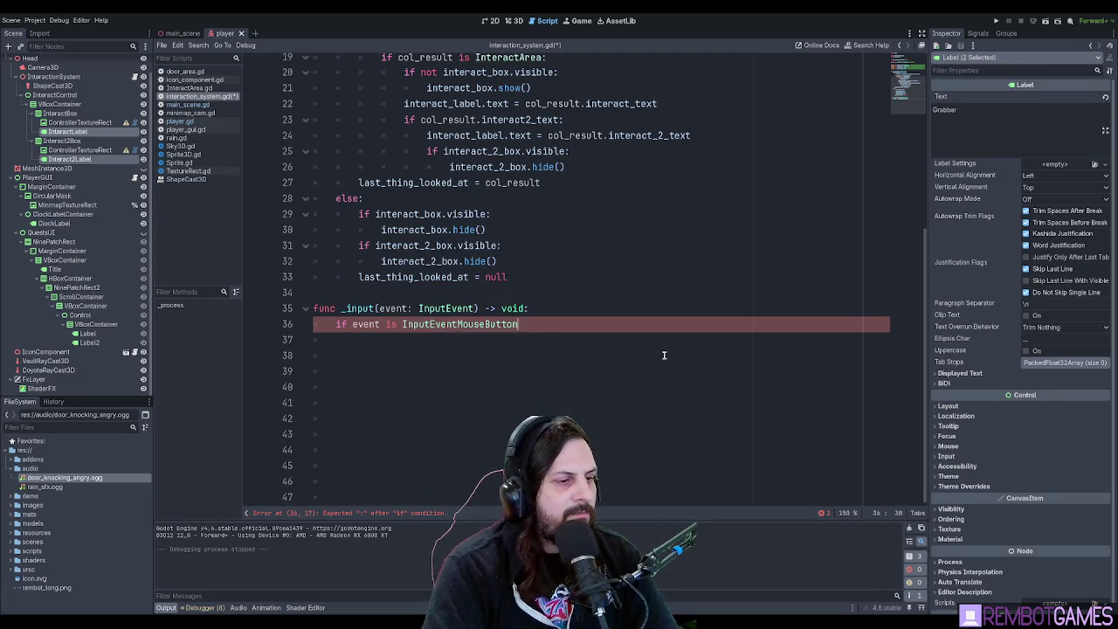
text(:)
key(Return)
Nest an Input.is_action_just_pressed("interact") check under the mouse-button condition.
text(if event)
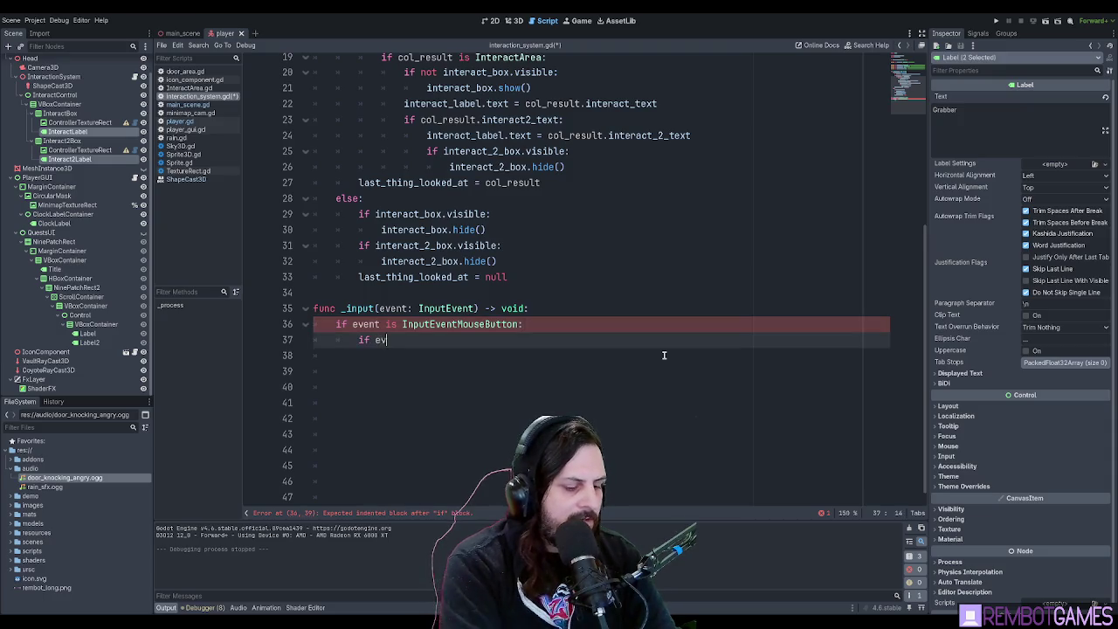
key(BackSpace)
key(BackSpace)
key(BackSpace)
text(input.)
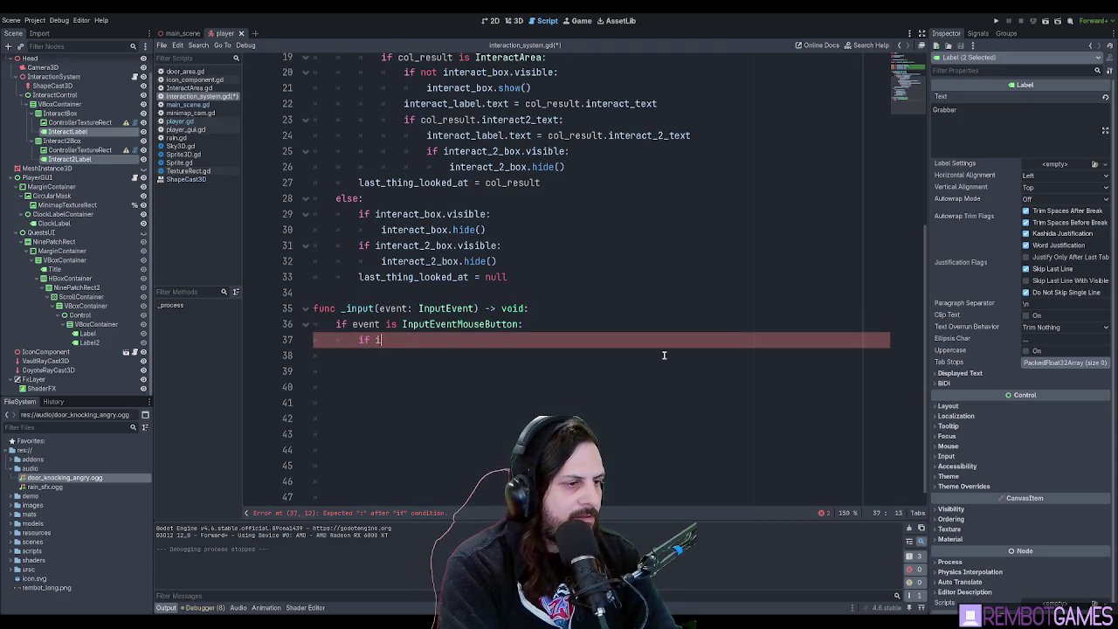
key(BackSpace)
key(BackSpace)
key(BackSpace)
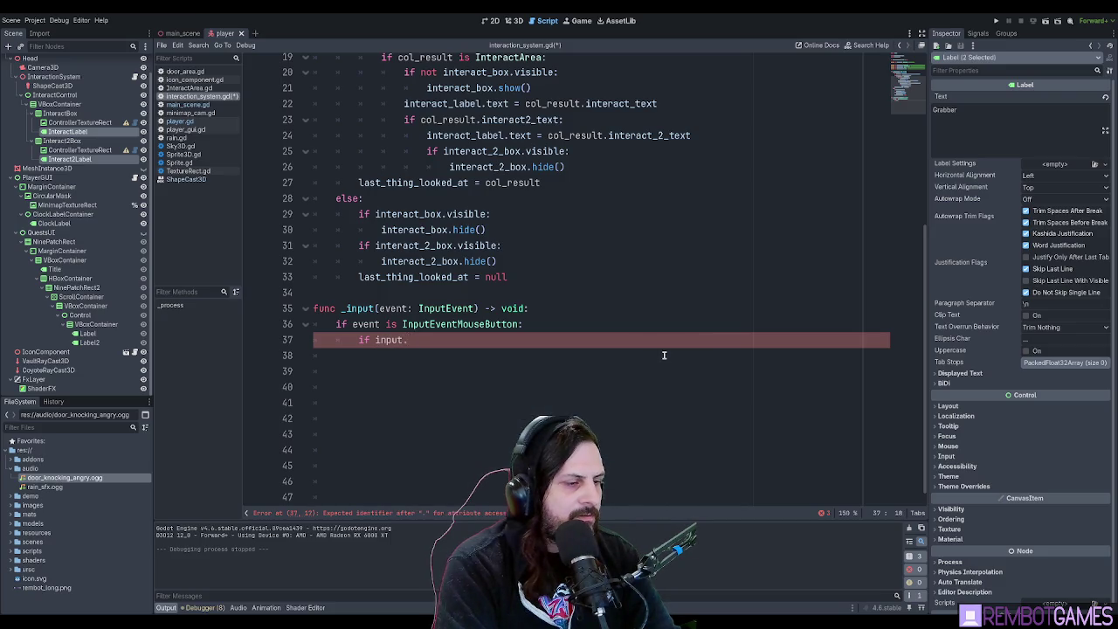
text(Input.is_ac)
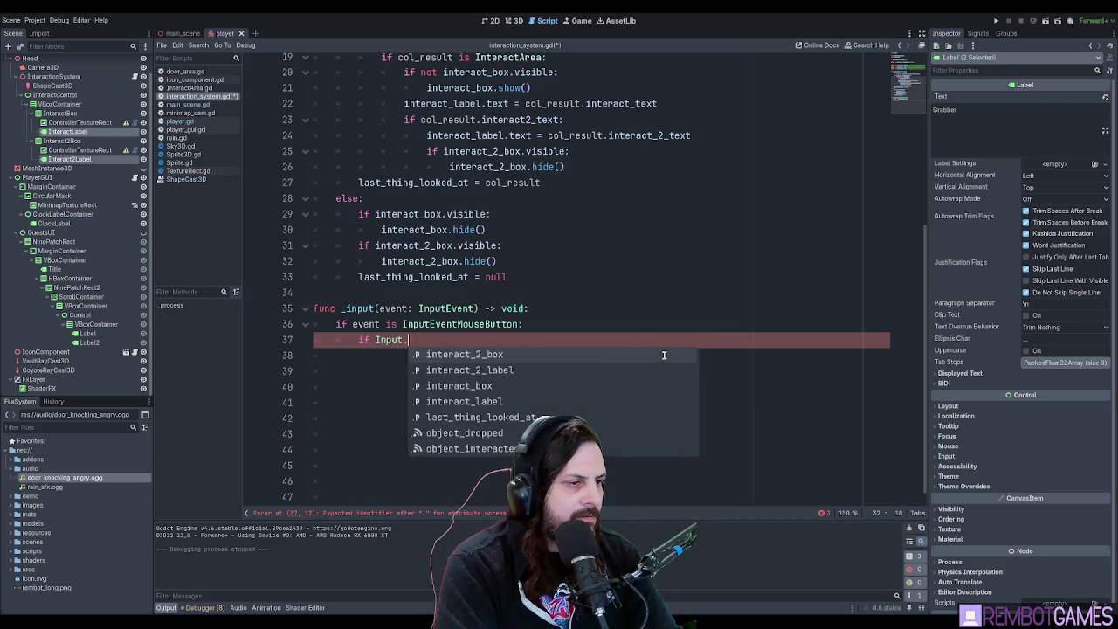
key(Return)
text("inteac)
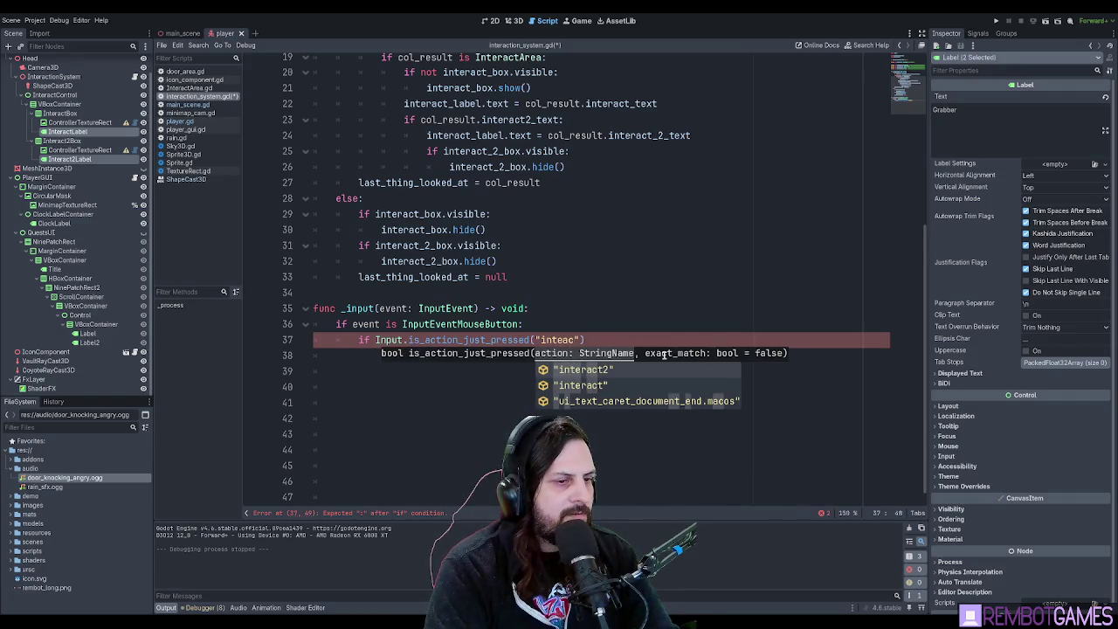
key(Down)
key(Return)
key(End)
text(:)
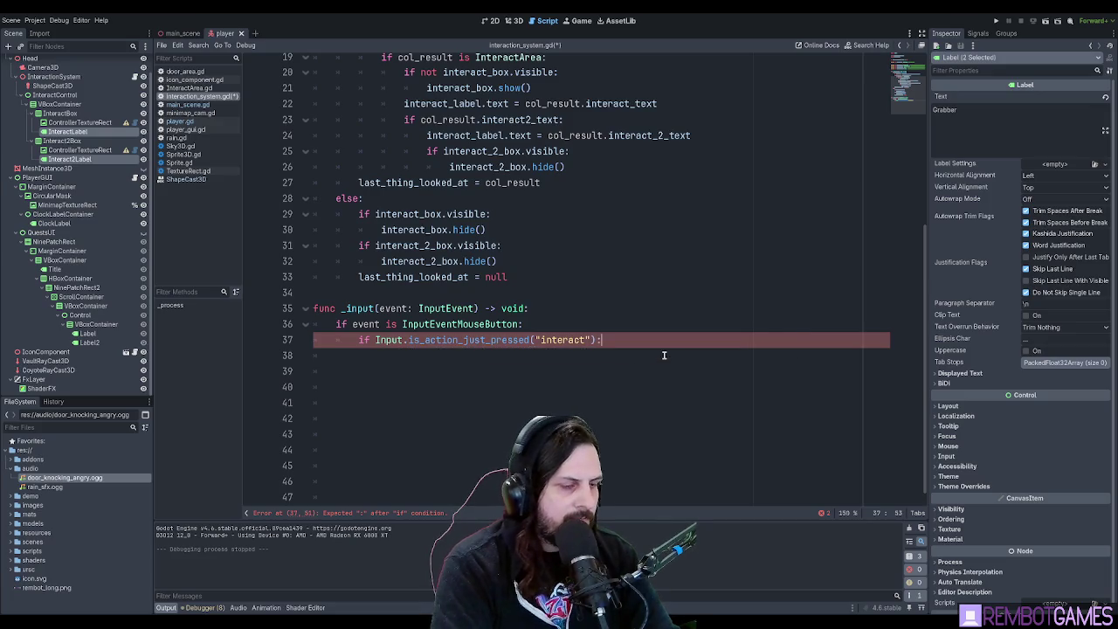
Duplicate it as an interact2 check and give both branches a pass placeholder.
key(ctrl+shift+d)
key(alt+Down)
key(Up)
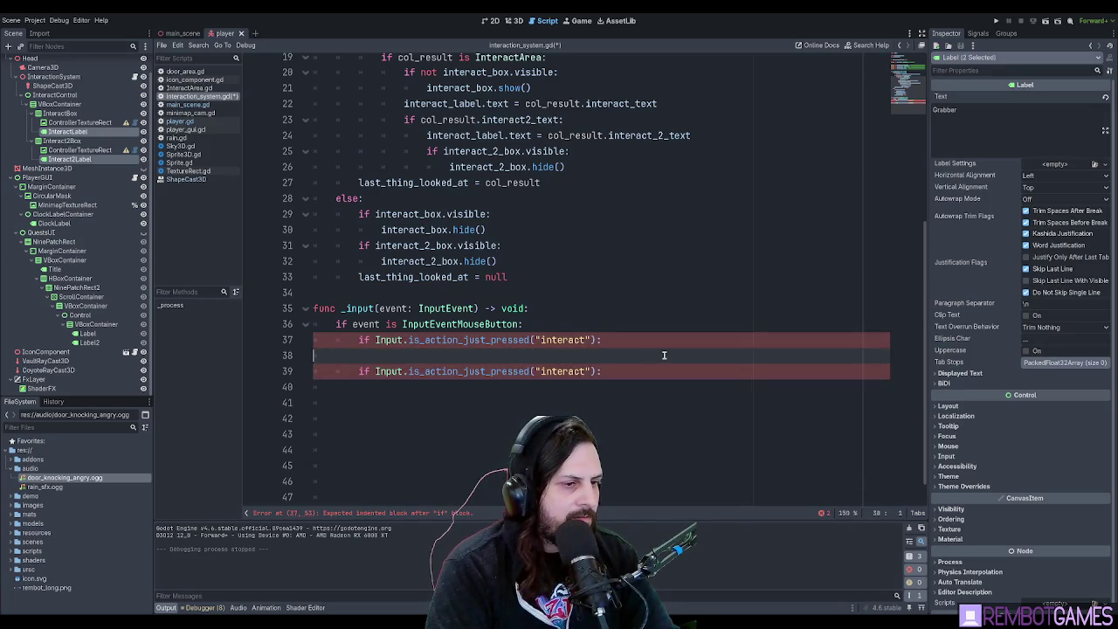
key(Down)
key(Down)
key(Up)
key(End)
key(Left)
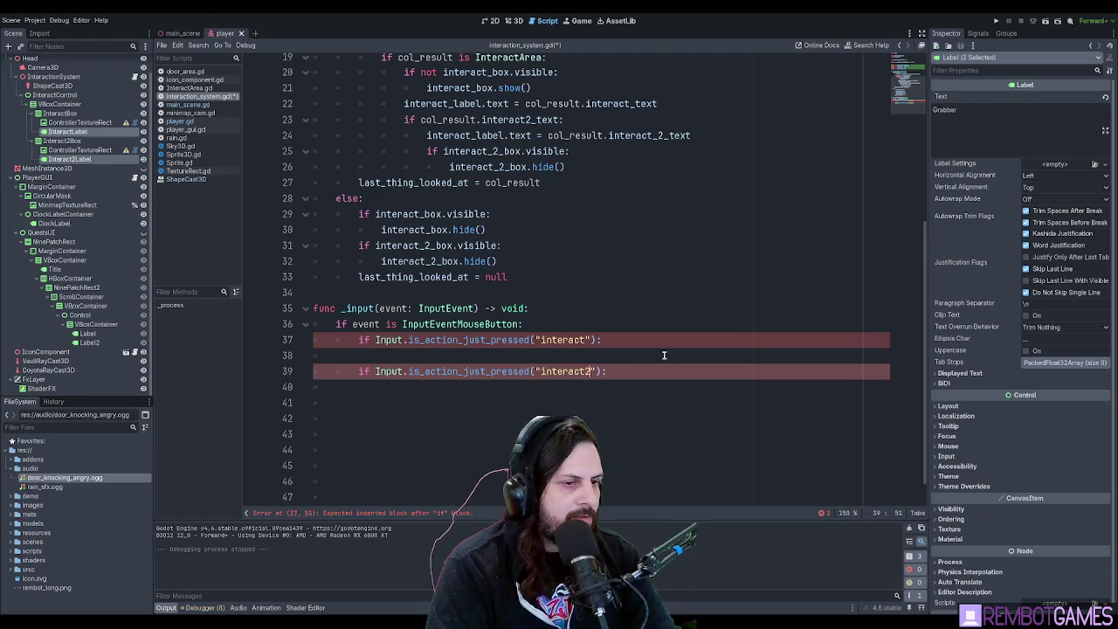
key(Up)
key(Tab)
text(pass)
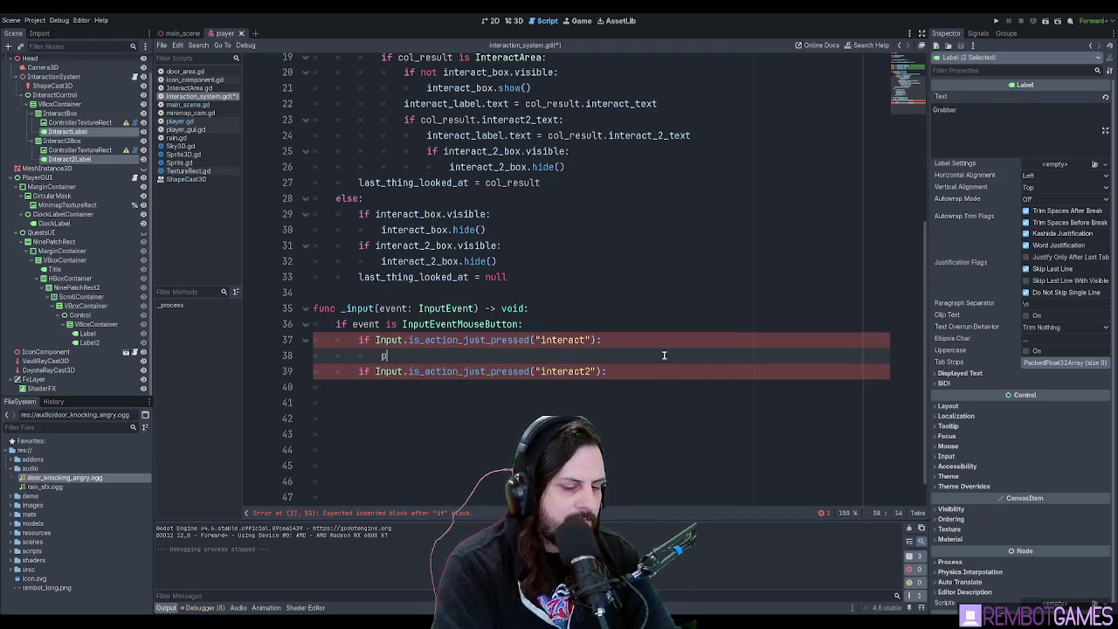
key(Down)
key(Down)
text(pass)
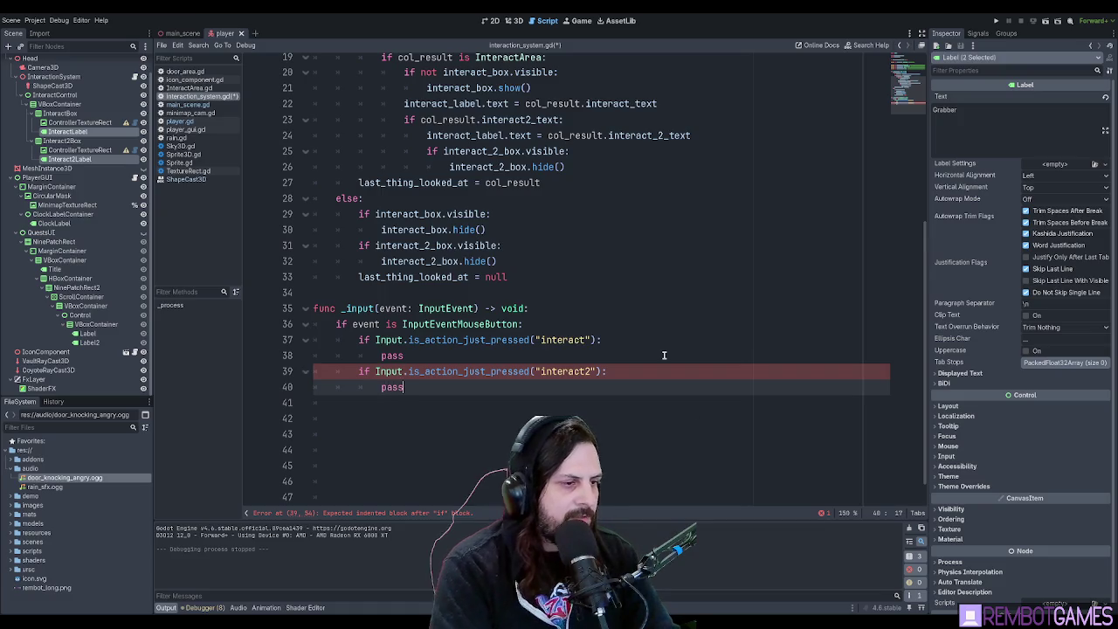
Pick out the last_thing_looked_at name, then select the pass placeholder on line 38.
scroll(647, 310, down, 1)
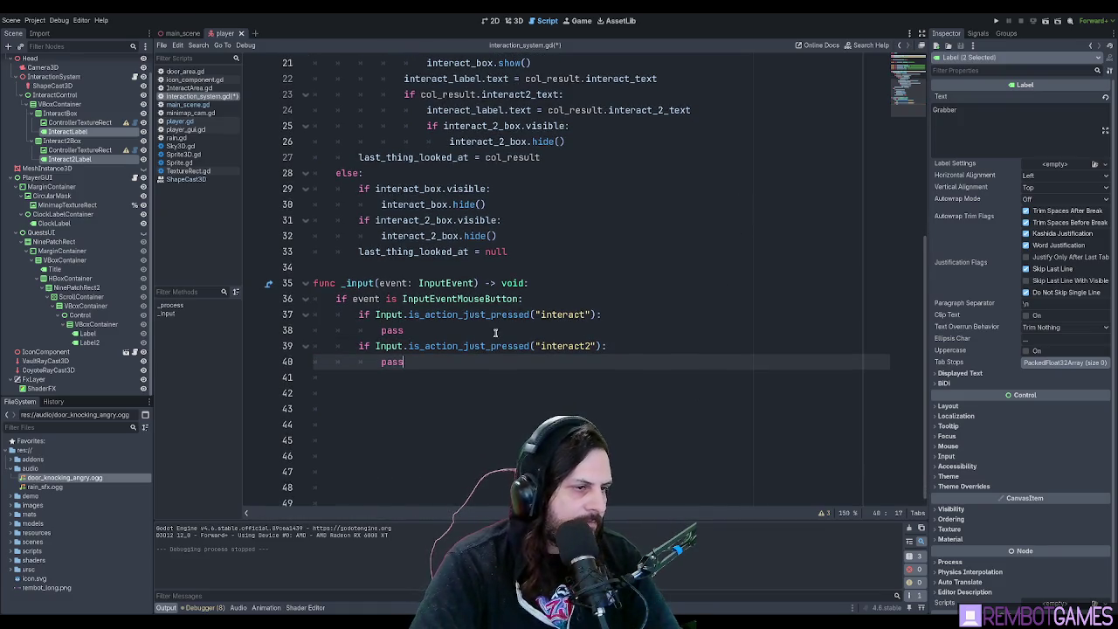
click(494, 332)
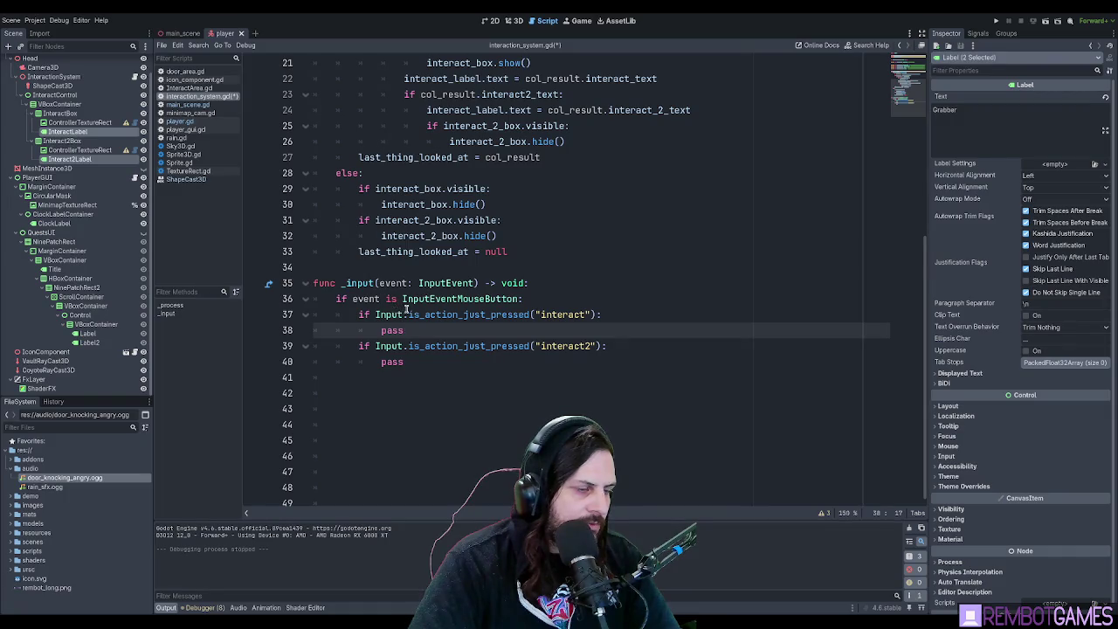
click(614, 315)
double_click(389, 331)
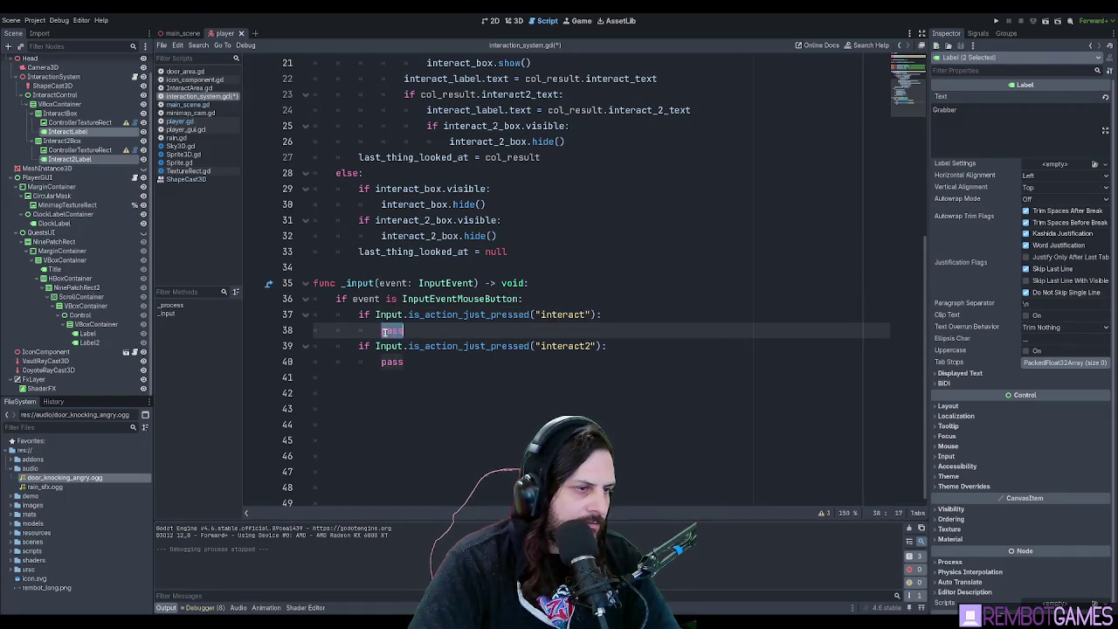
click(455, 334)
click(614, 311)
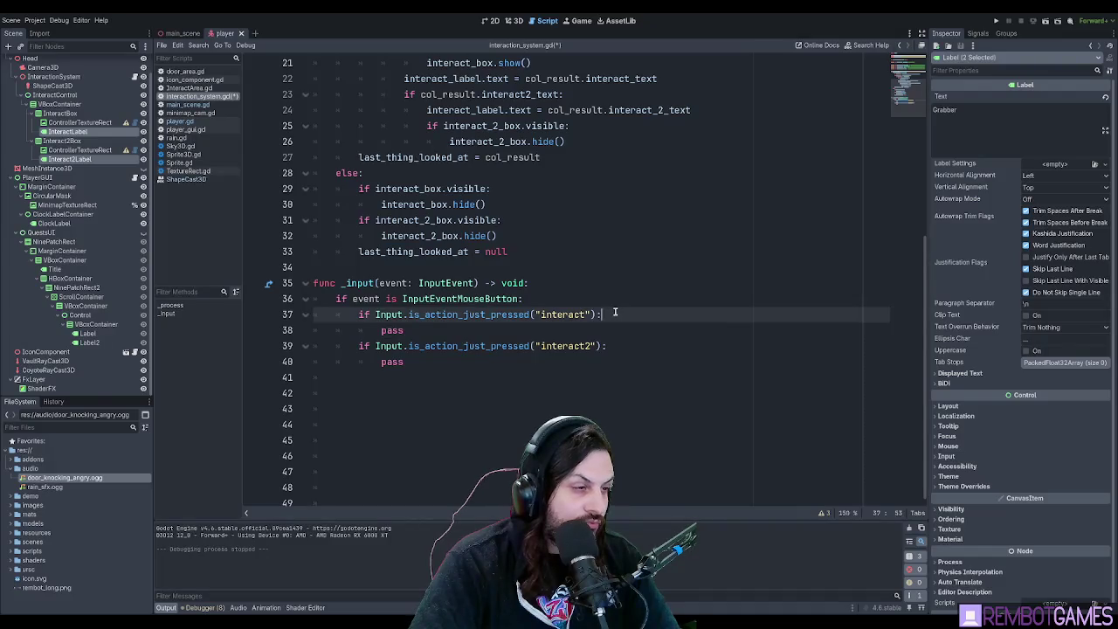
scroll(616, 314, up, 7)
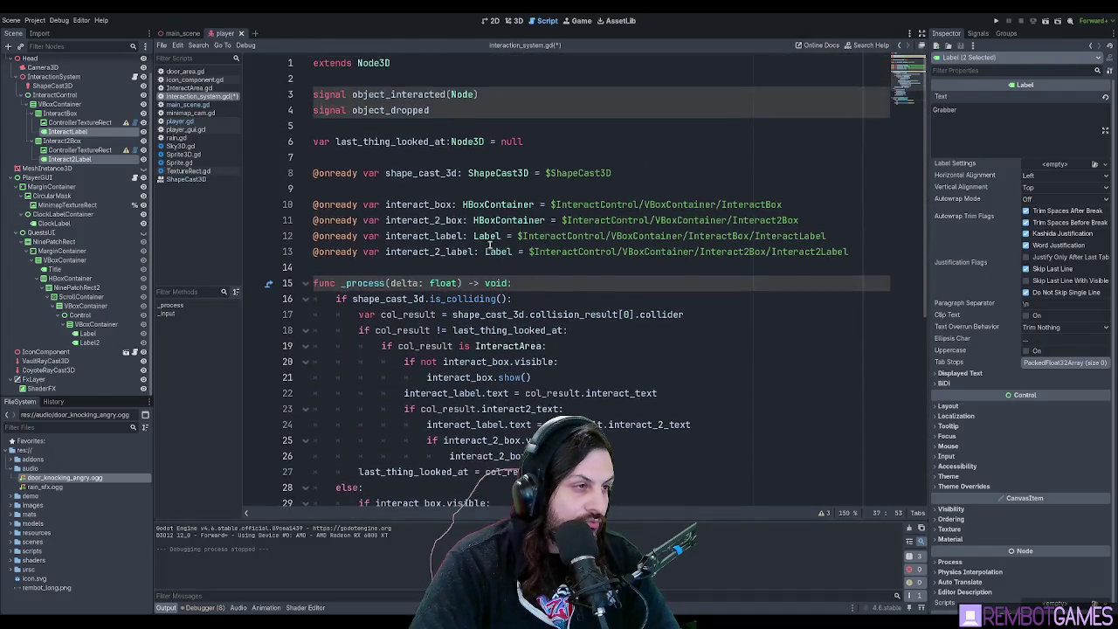
double_click(400, 141)
key(ctrl+c)
scroll(487, 264, down, 2)
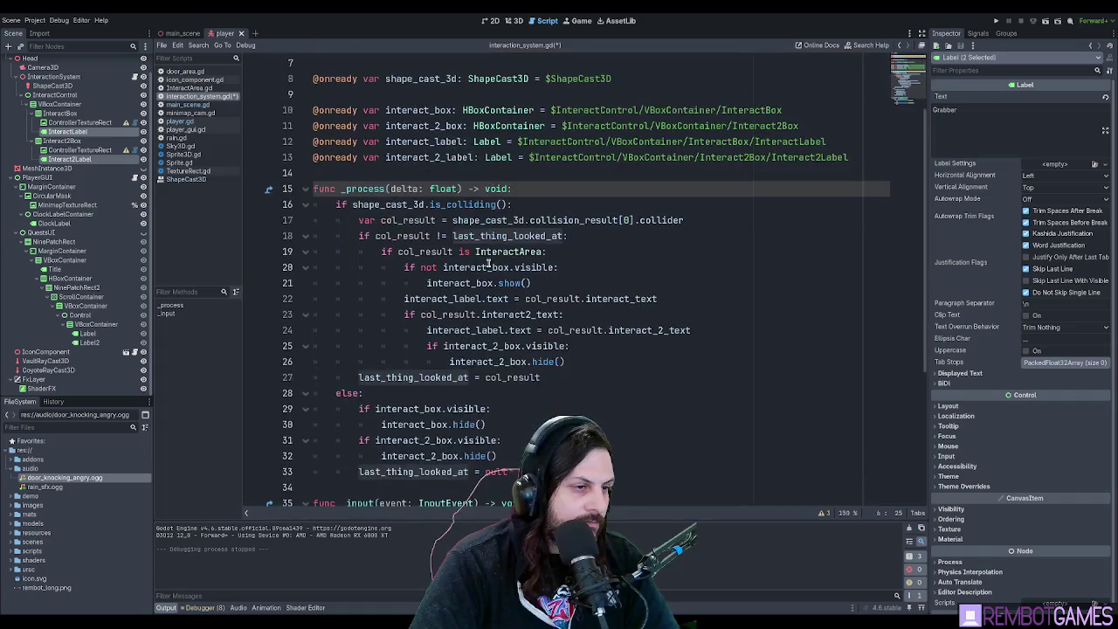
scroll(489, 262, down, 5)
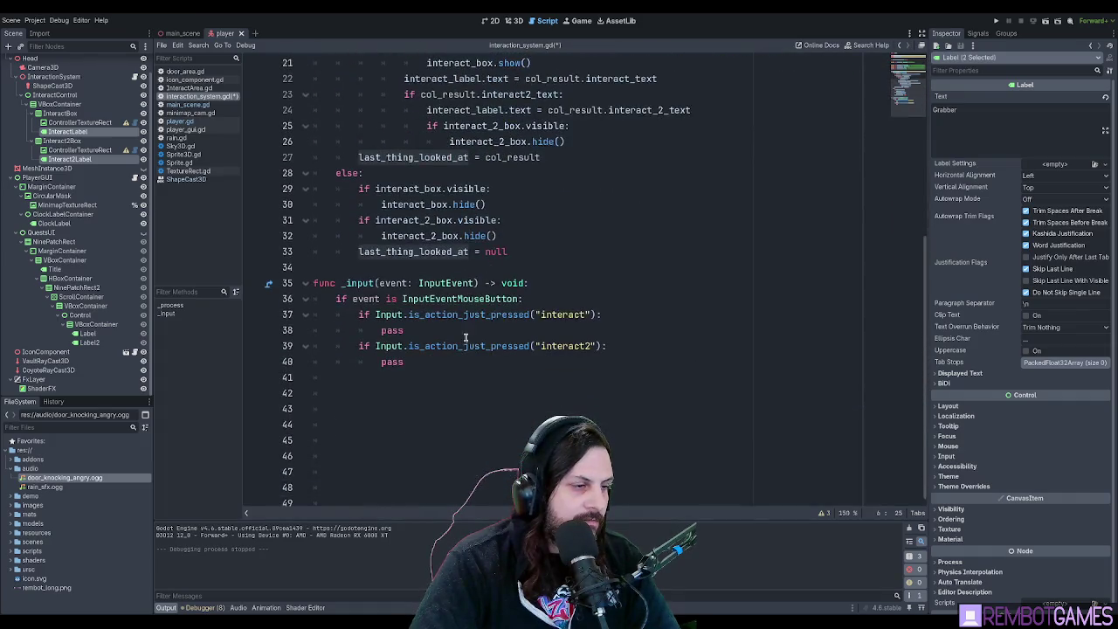
double_click(393, 330)
Draft a condition by pasting last_thing_looked_at over pass, then clear line 39.
key(ctrl+v)
key(ctrl+z)
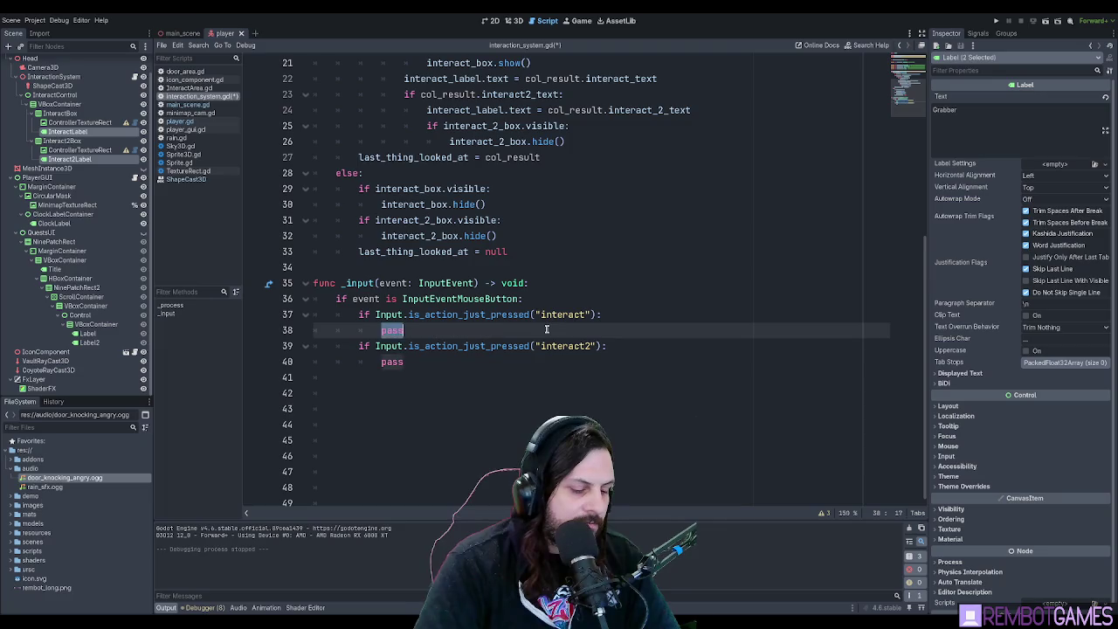
text(if)
key(ctrl+v)
text(:)
key(Return)
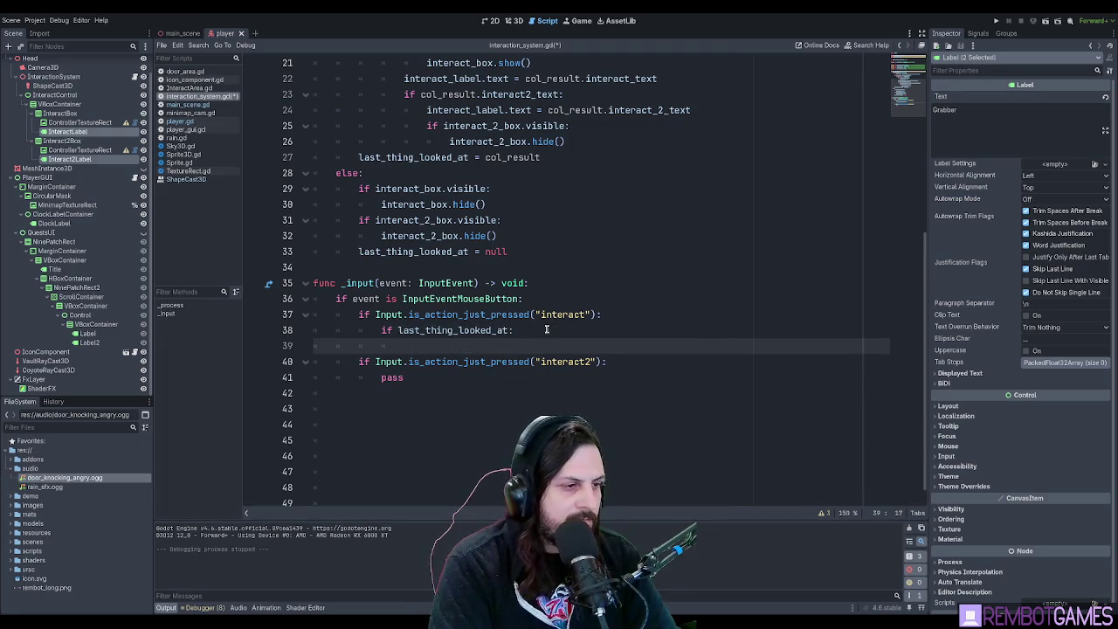
key(ctrl+v)
text(.)
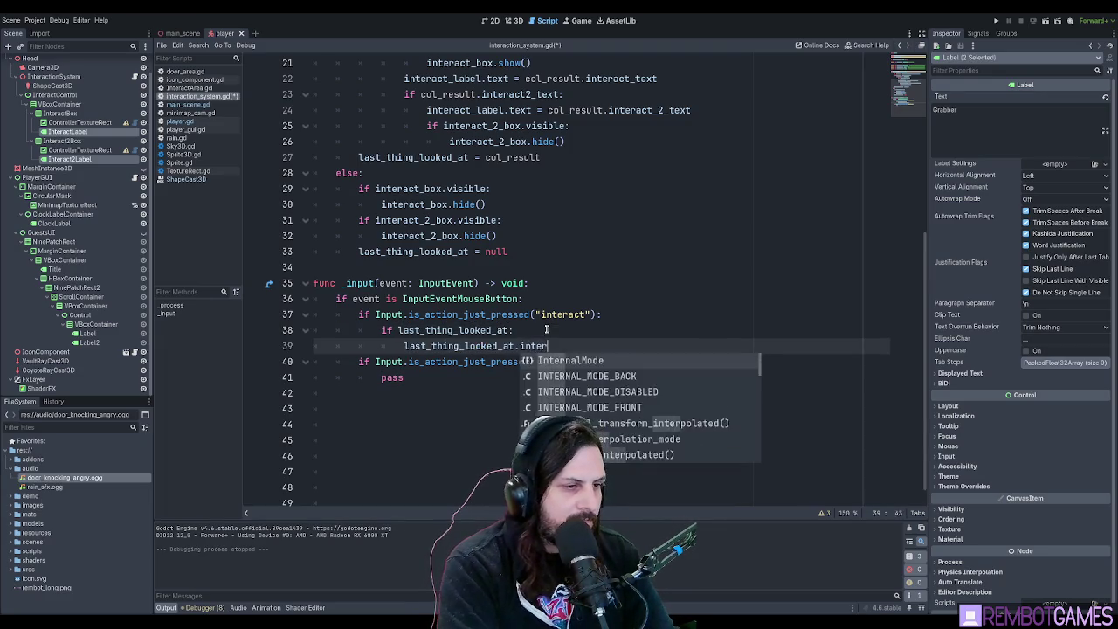
key(ctrl+BackSpace)
key(ctrl+BackSpace)
text(i)
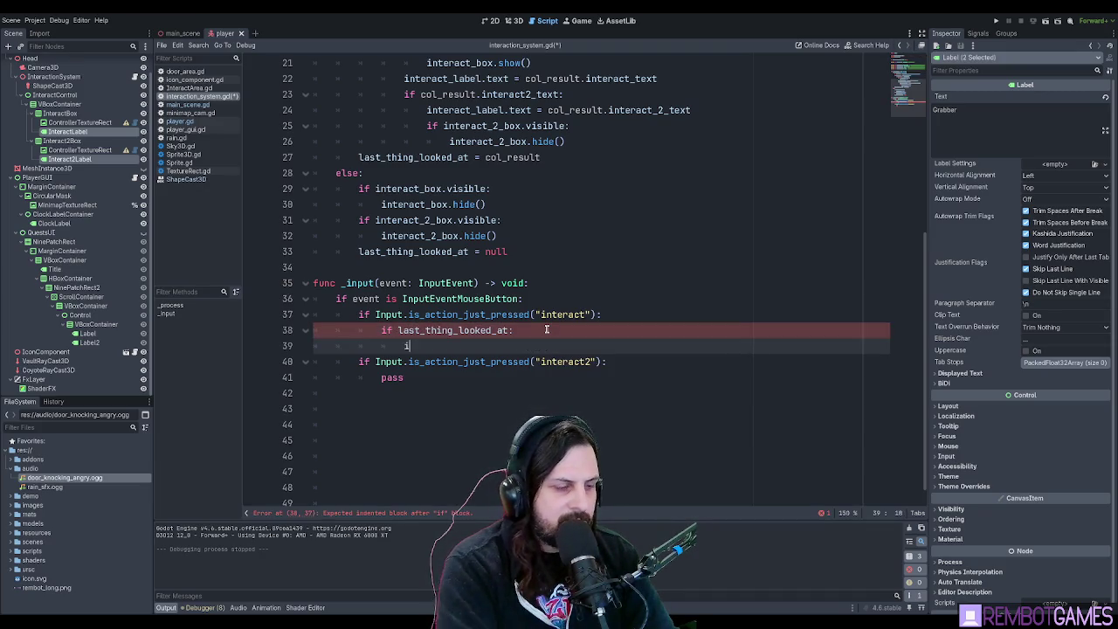
Write if last_thing_looked_at.has_method("interact"): on line 39.
text(f last_thing)
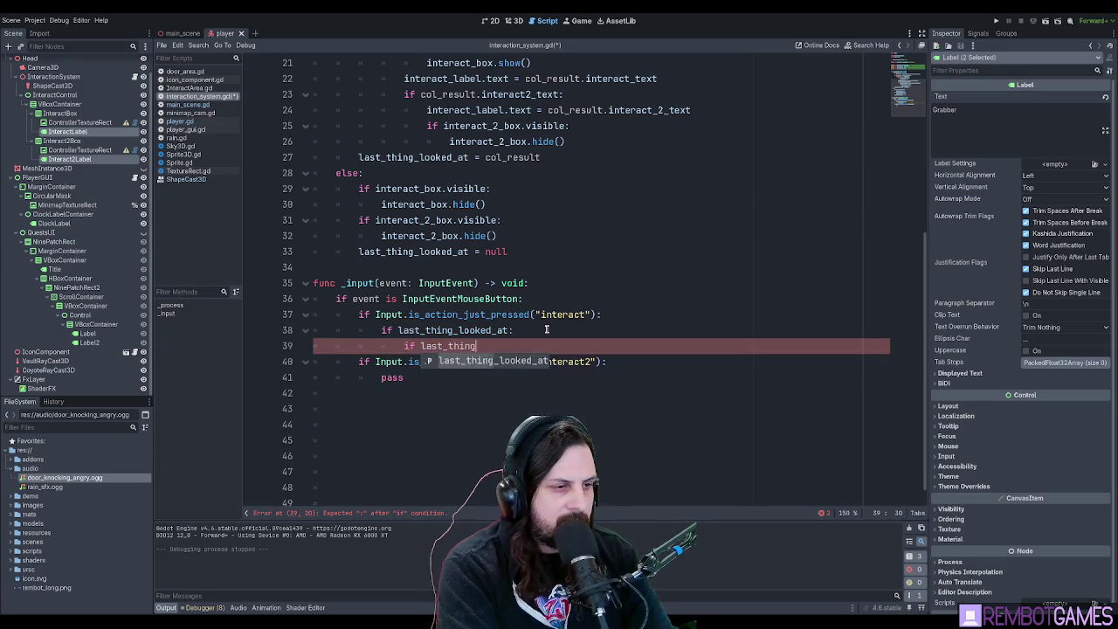
key(Return)
text(.has)met)
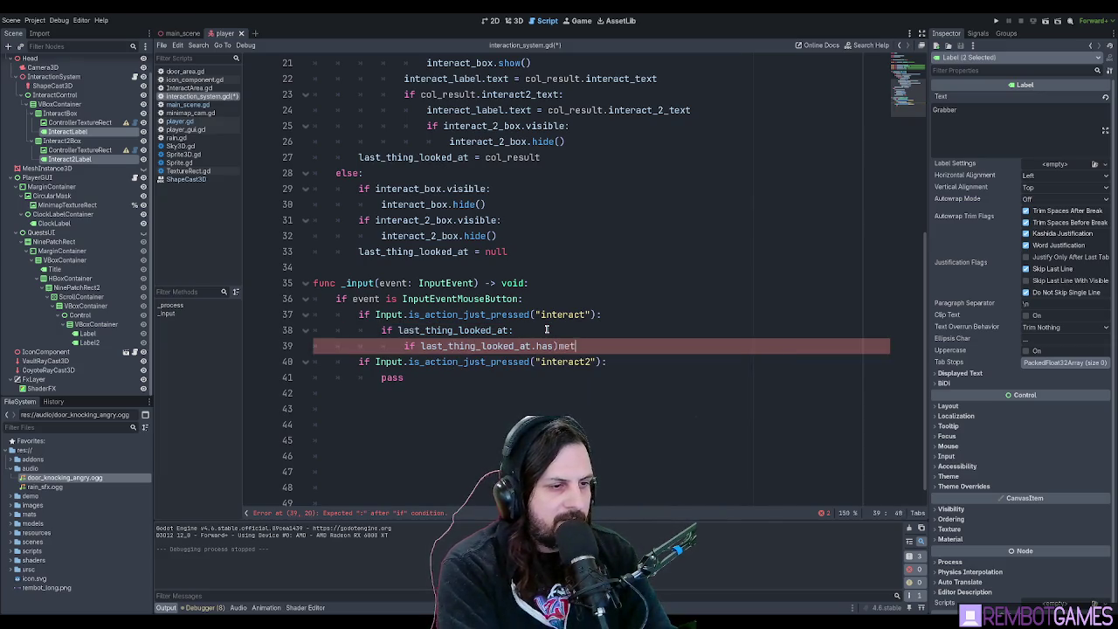
key(BackSpace)
key(BackSpace)
key(BackSpace)
key(BackSpace)
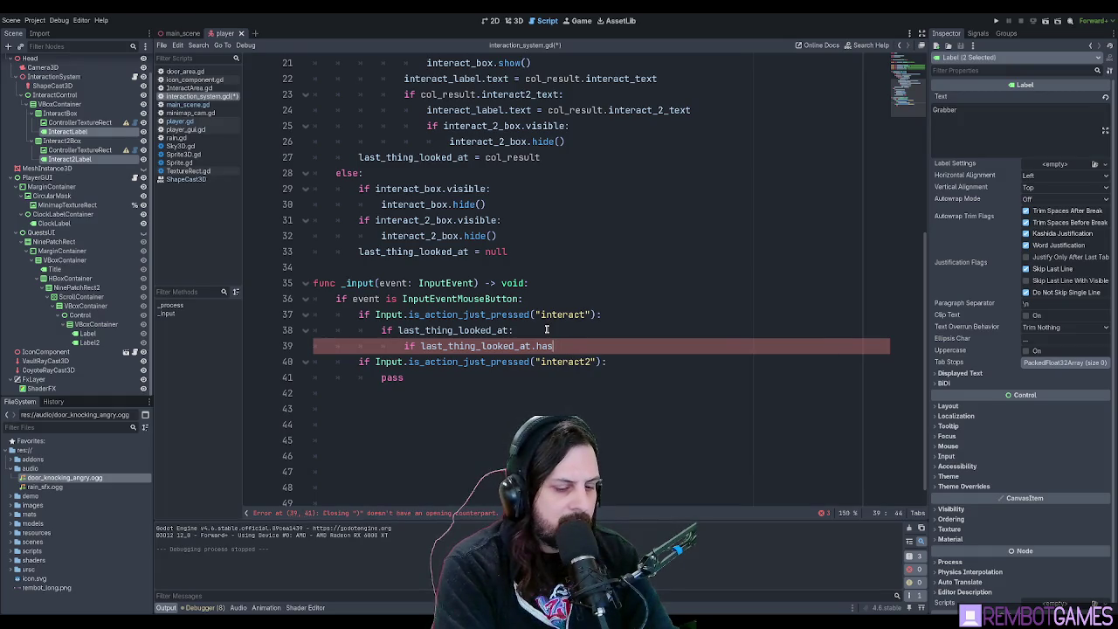
text(_meth)
key(Return)
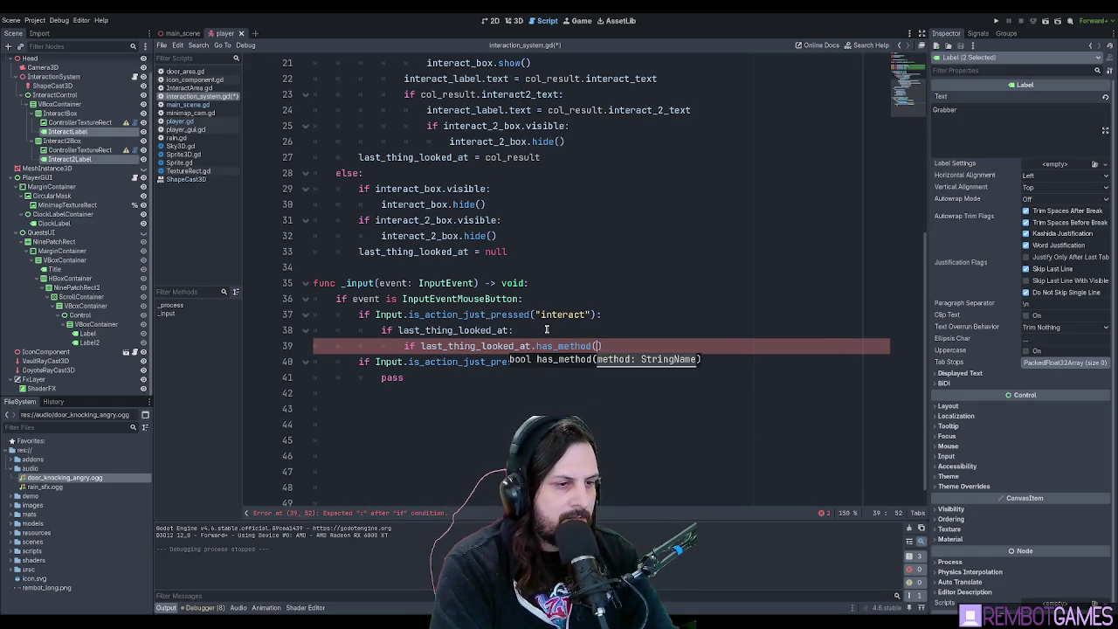
text("interact"))
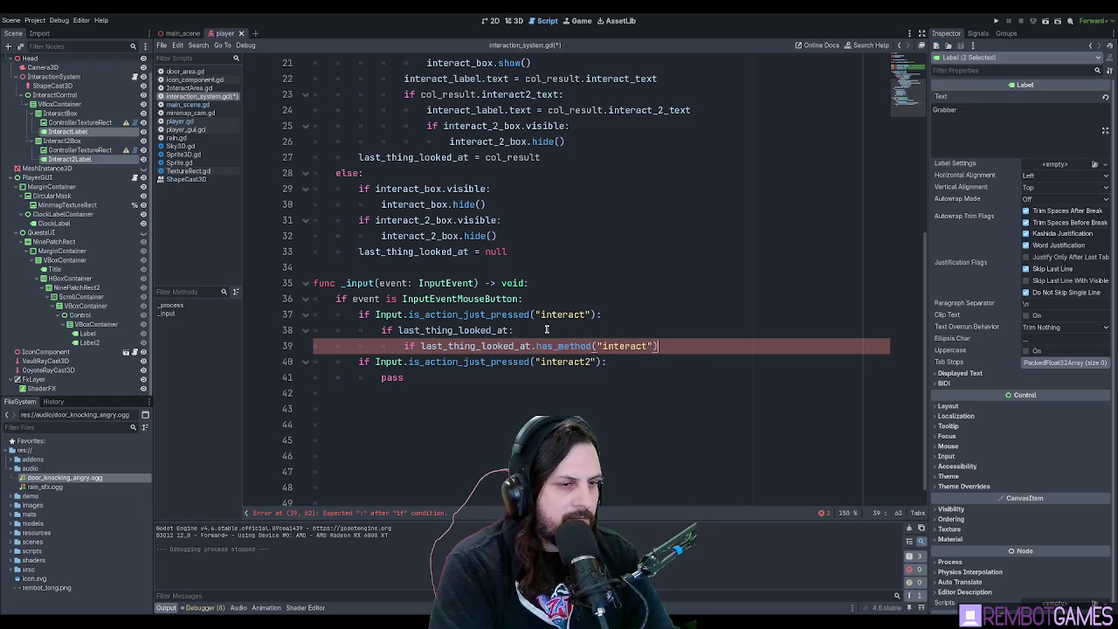
text(:)
key(Return)
text(if last_thing_looked_at.has_method("interact"):)
key(ctrl+z)
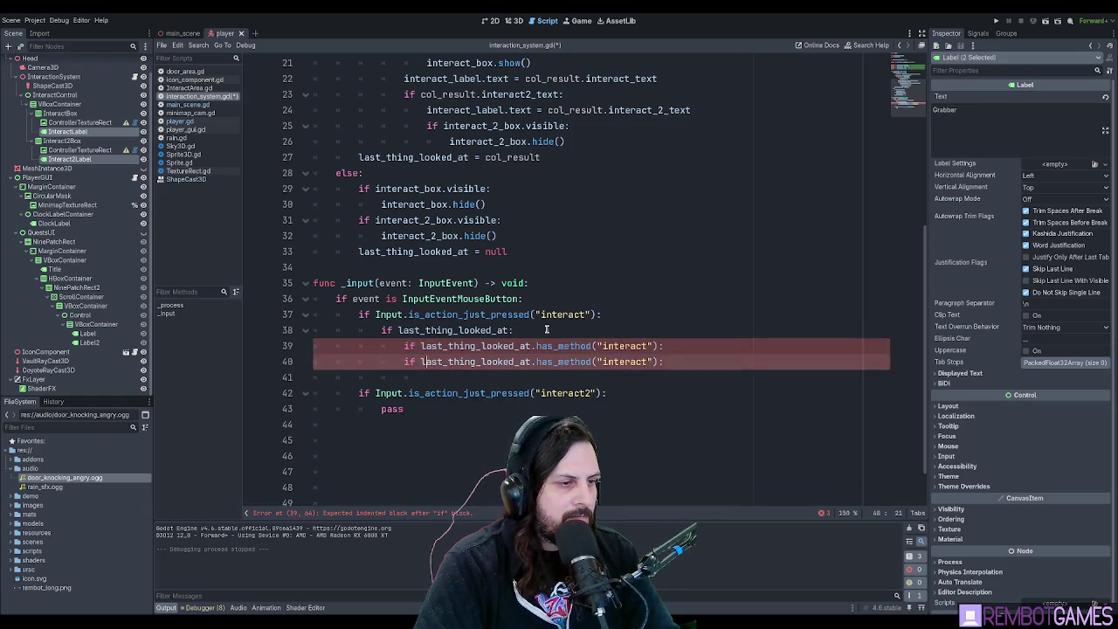
key(ctrl+z)
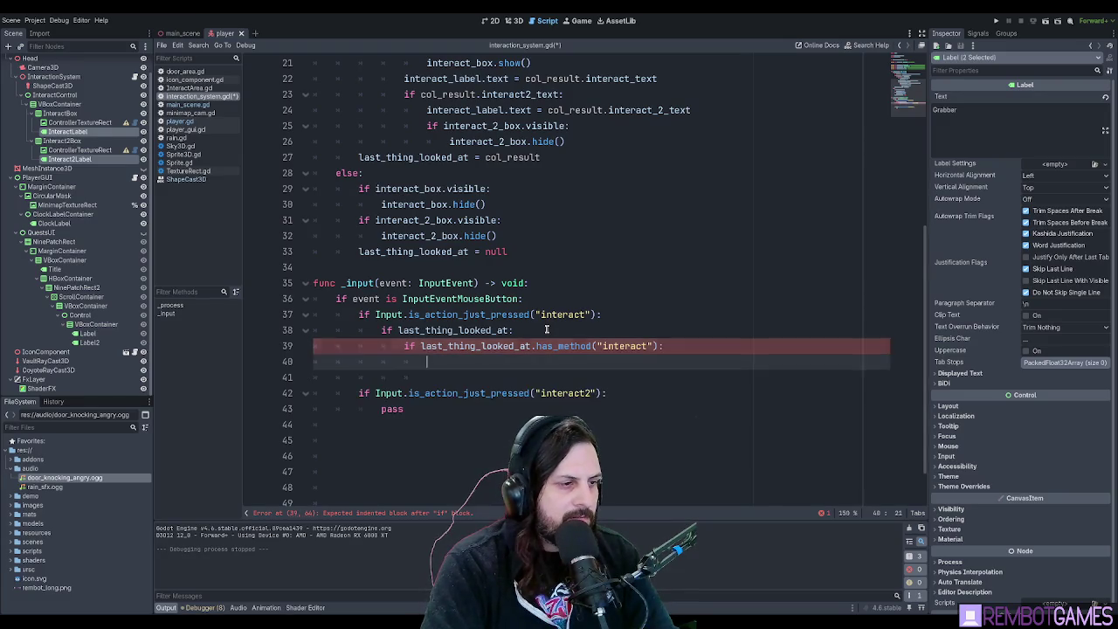
key(ctrl+z)
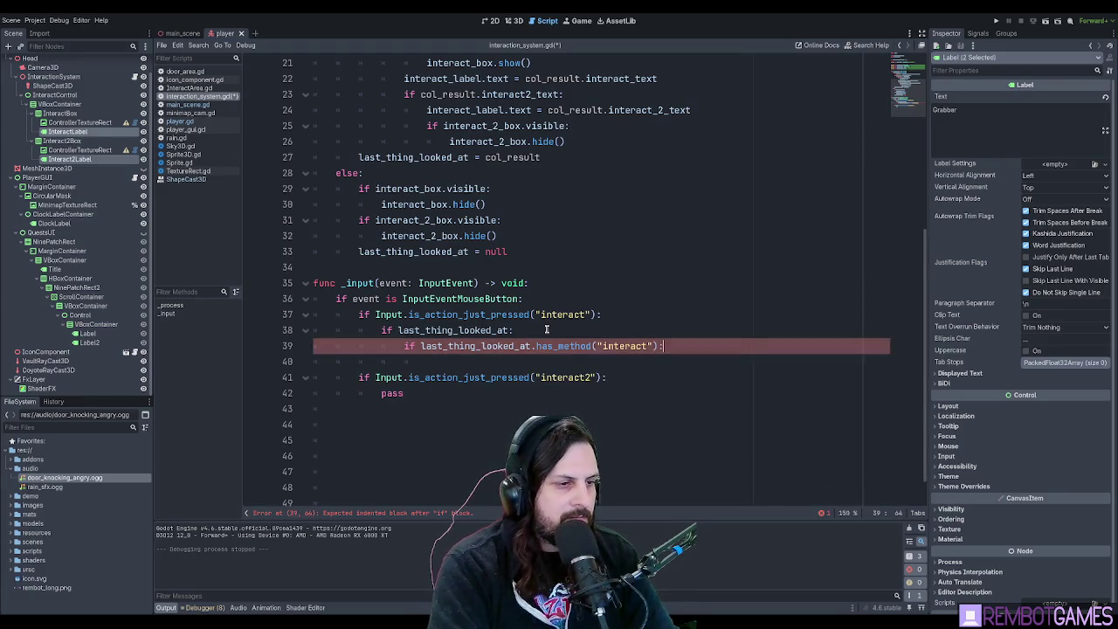
Call last_thing_looked_at.interact() on line 40 under the condition.
double_click(474, 346)
key(ctrl+c)
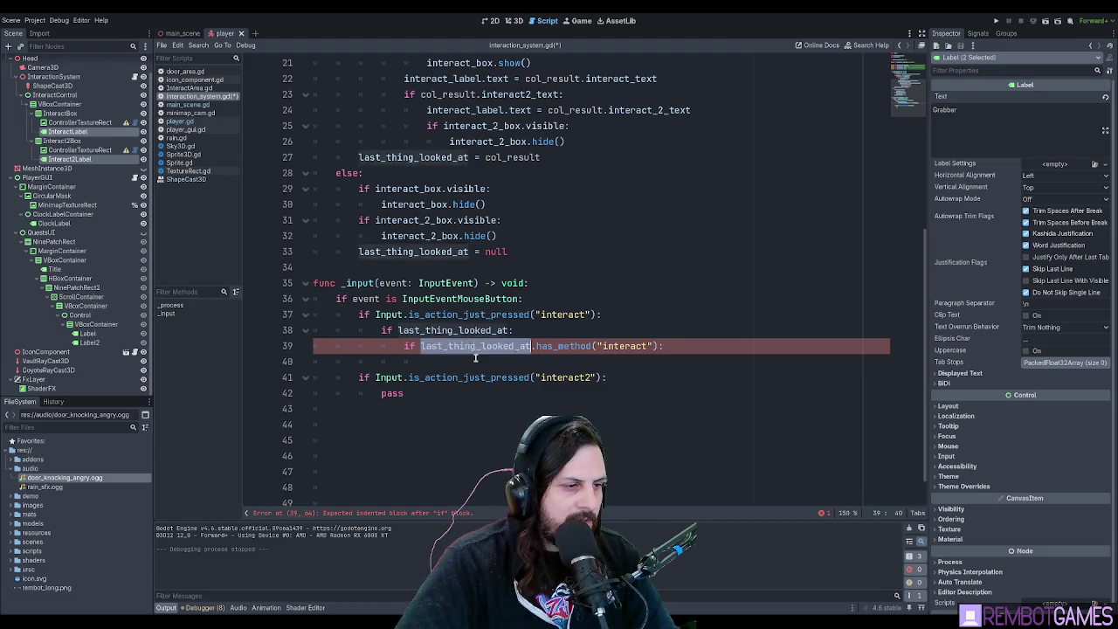
click(545, 360)
key(ctrl+v)
text(.inter)
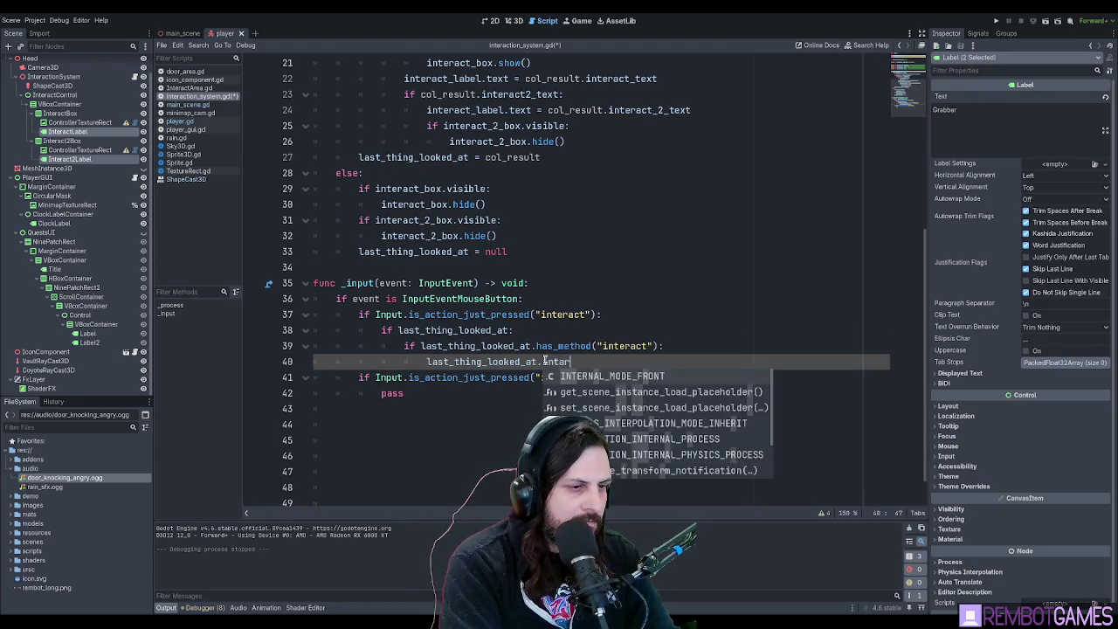
key(Return)
text(())
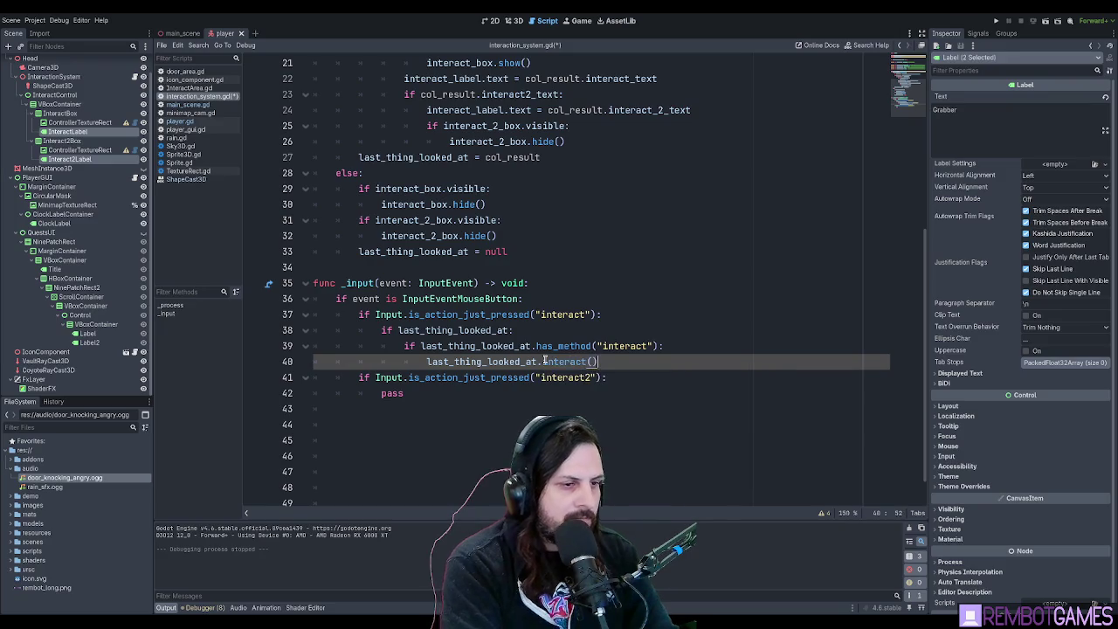
key(Return)
scroll(632, 322, up, 7)
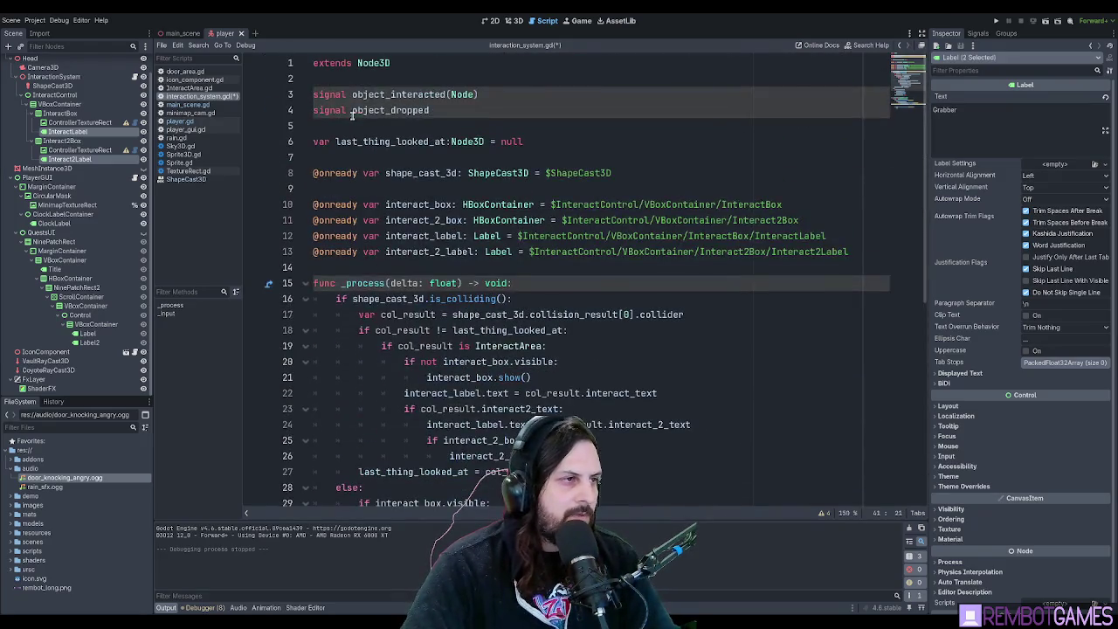
Type object_interacted(last_thing_looked_at) on line 41 below the interact() call.
click(369, 81)
scroll(524, 328, down, 8)
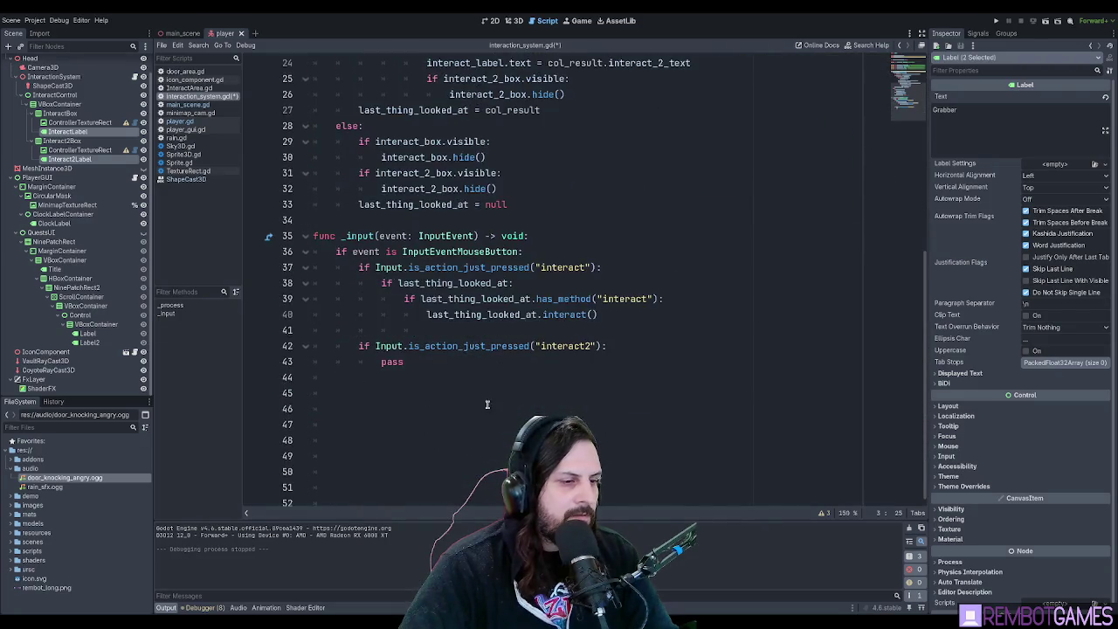
click(486, 317)
click(534, 330)
text(object_interacted)
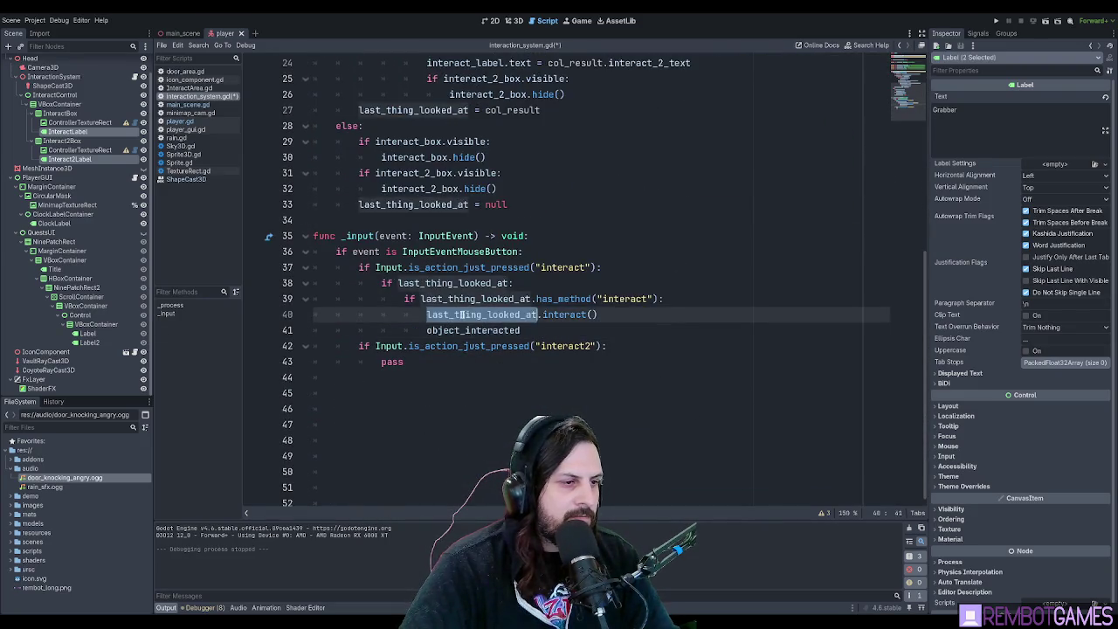
text((last_thing_looked_at))
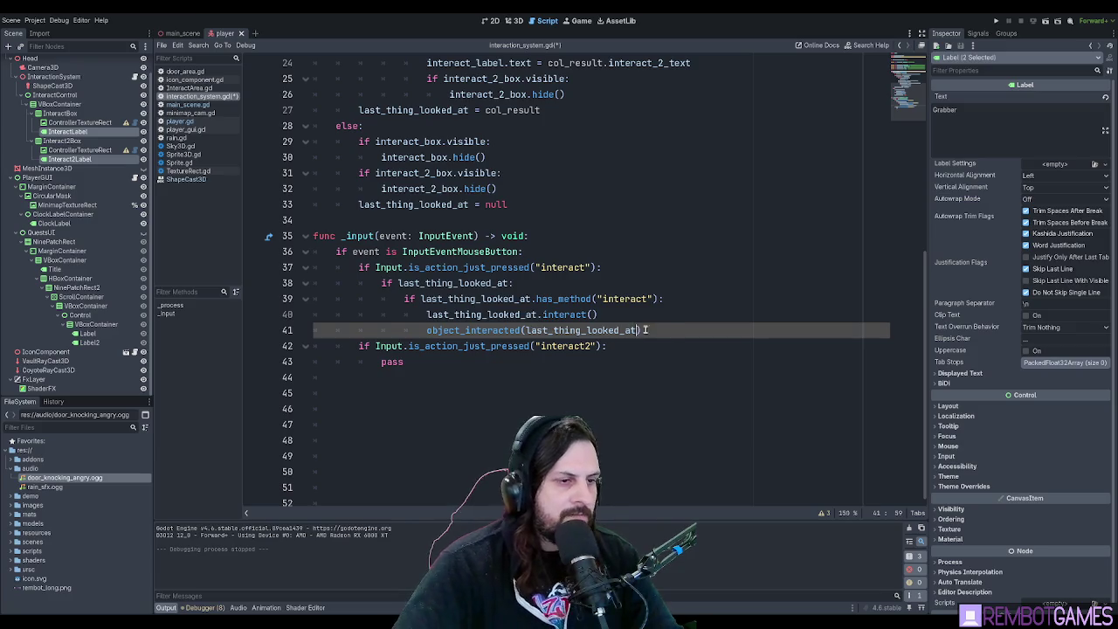
key(Return)
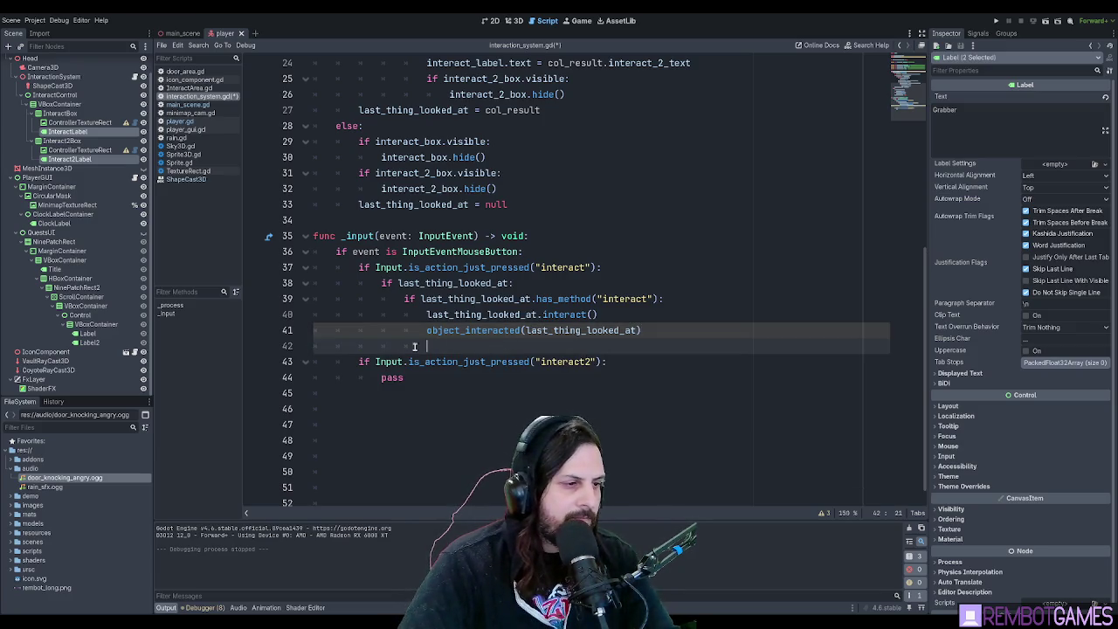
Change it to object_interacted.emit(last_thing_looked_at) and save interaction_system.gd.
drag(423, 346, 280, 346)
click(532, 330)
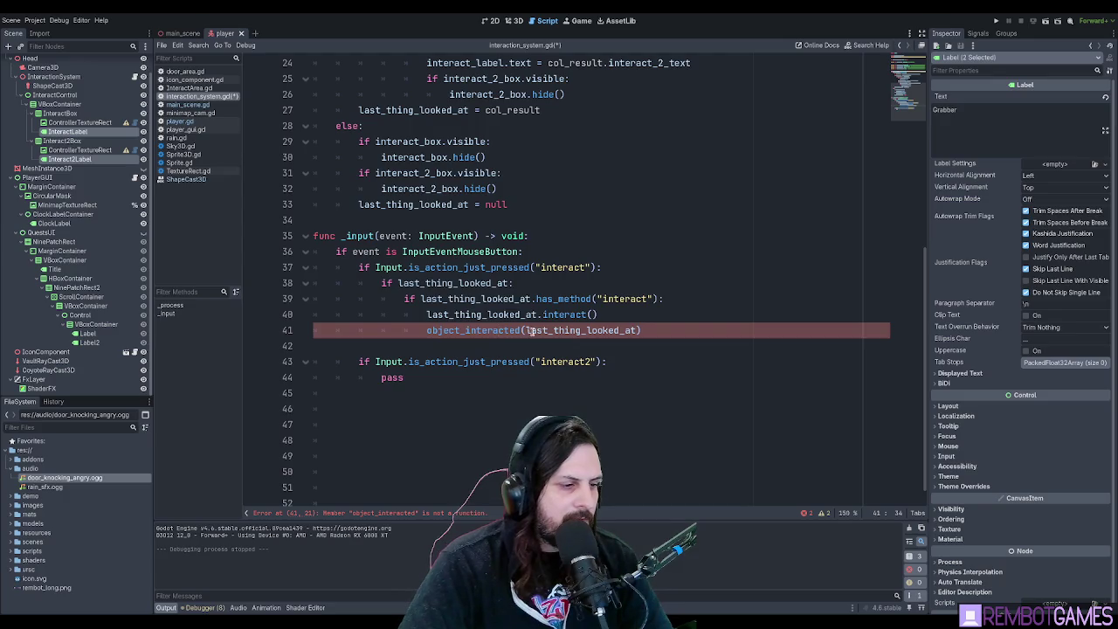
click(539, 330)
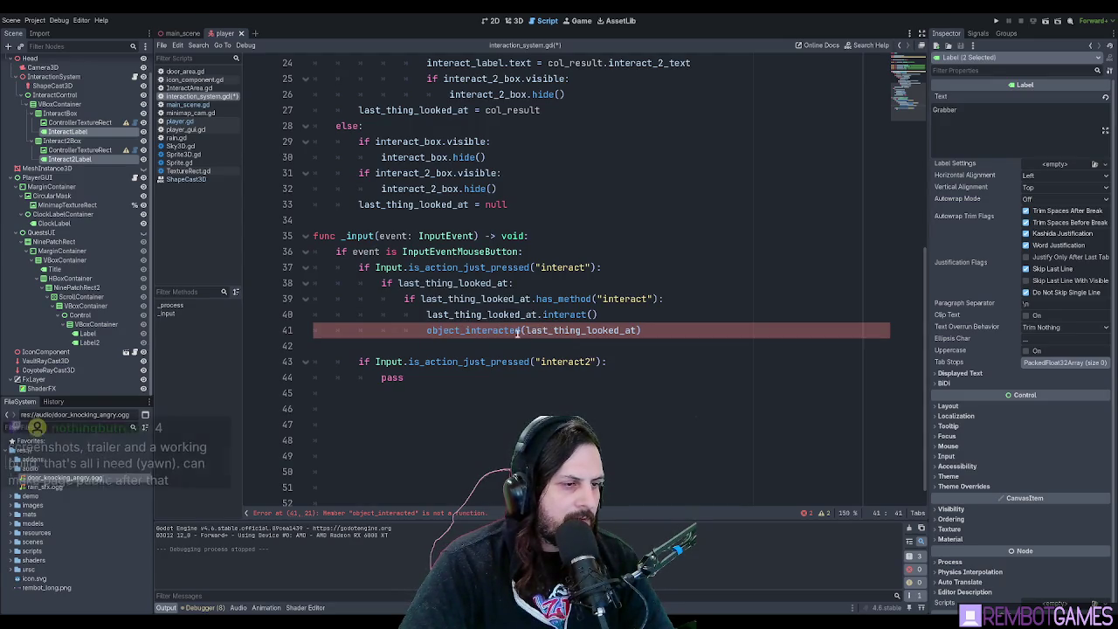
click(522, 330)
text(.emit)
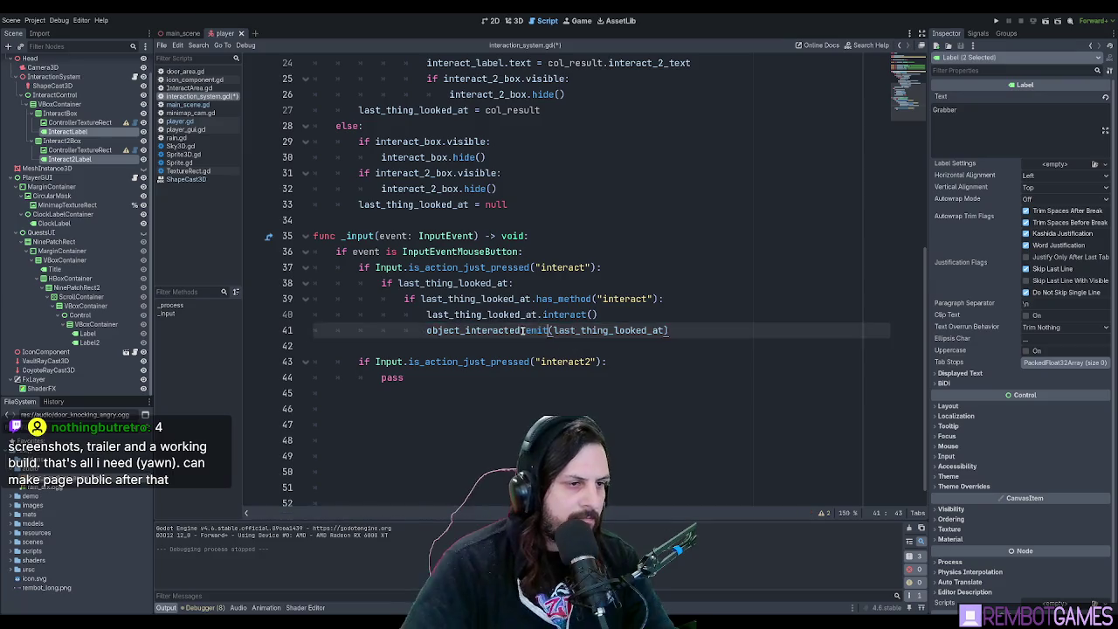
click(699, 332)
click(696, 346)
key(ctrl+s)
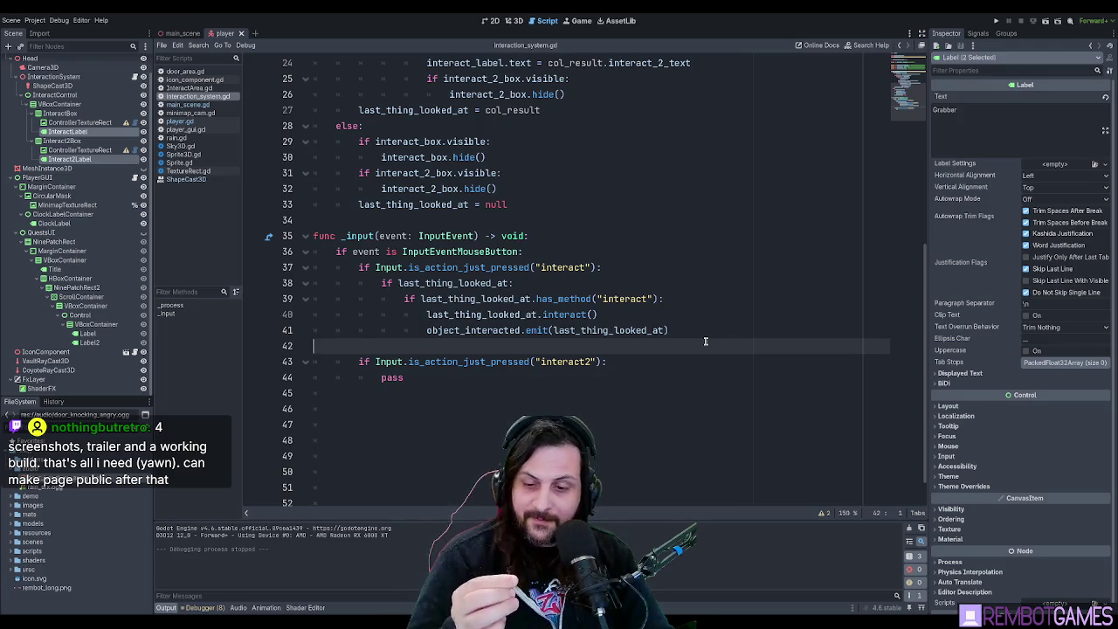
Select the pass placeholder in the interact2 branch.
click(651, 363)
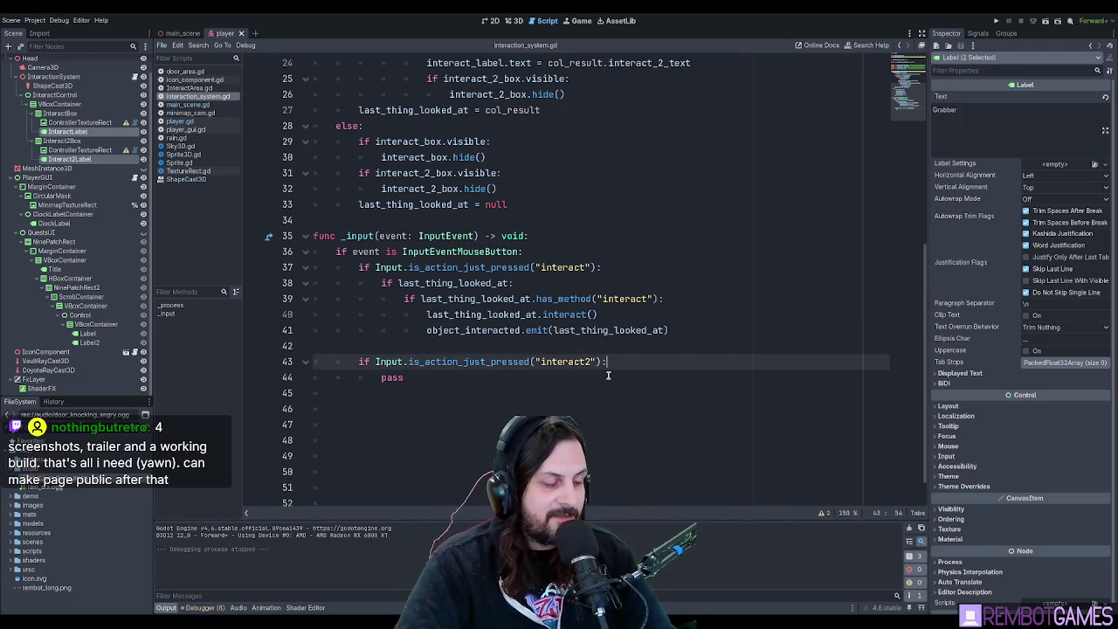
click(549, 375)
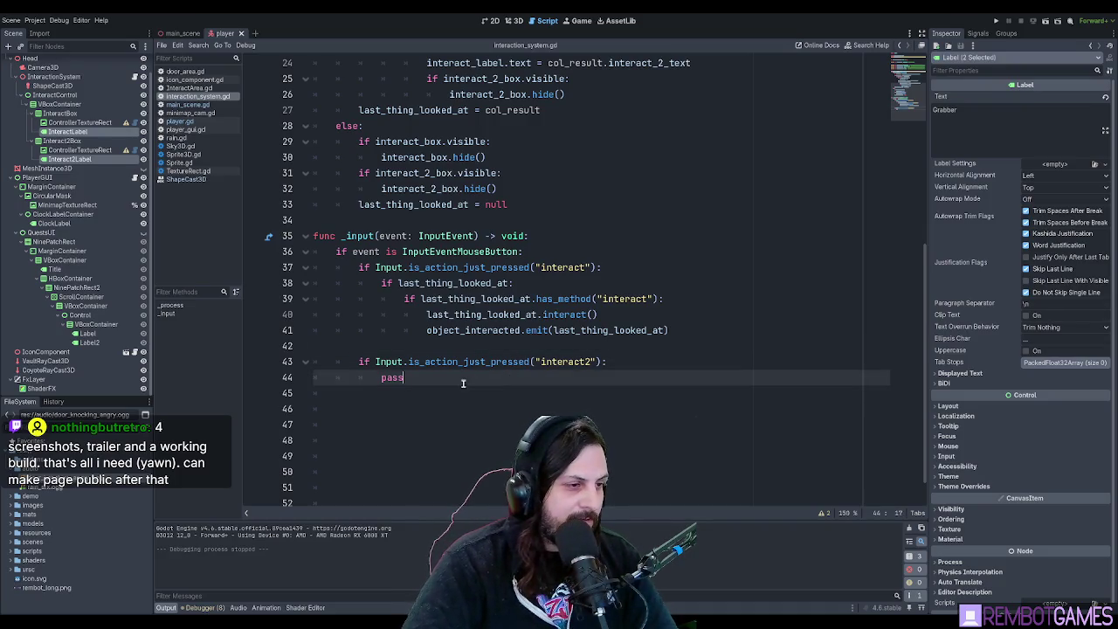
key(shift+Home)
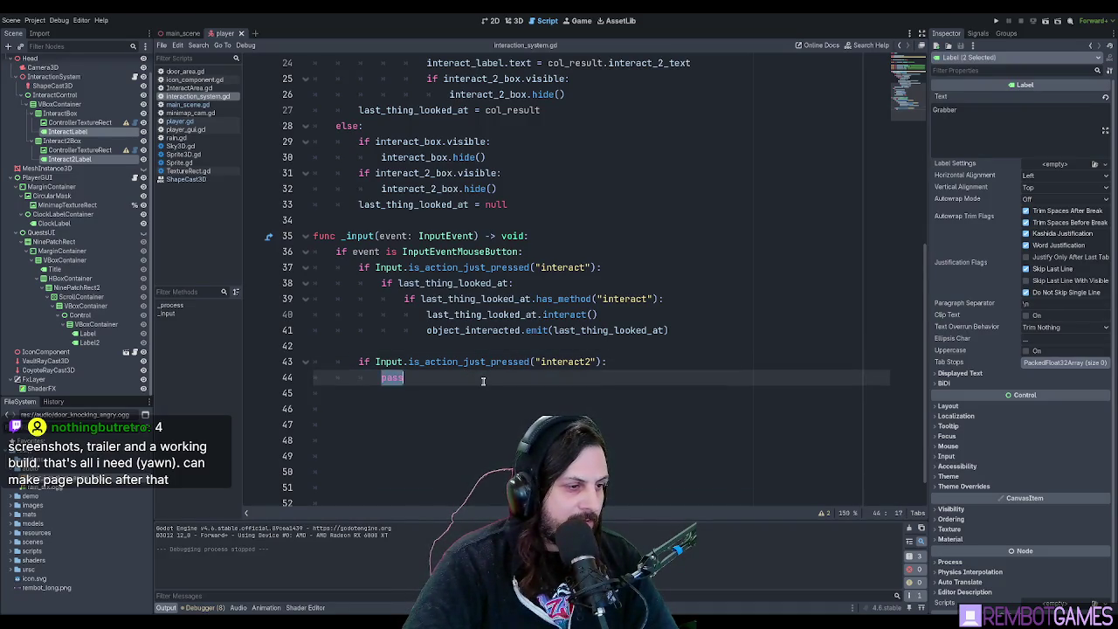
scroll(473, 259, up, 8)
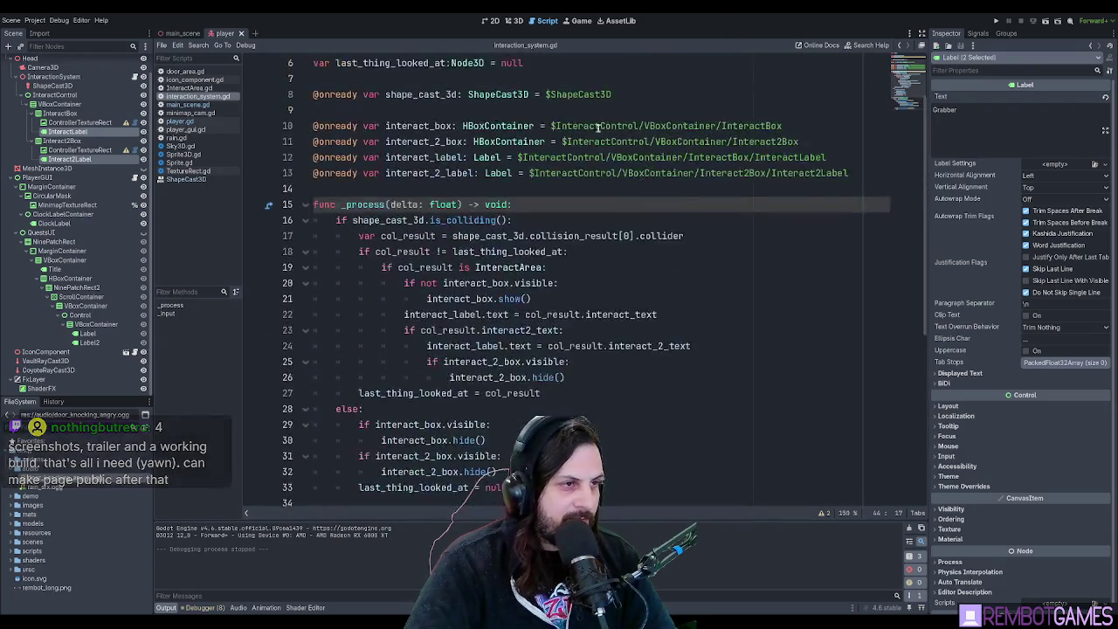
scroll(473, 259, down, 7)
scroll(473, 259, down, 1)
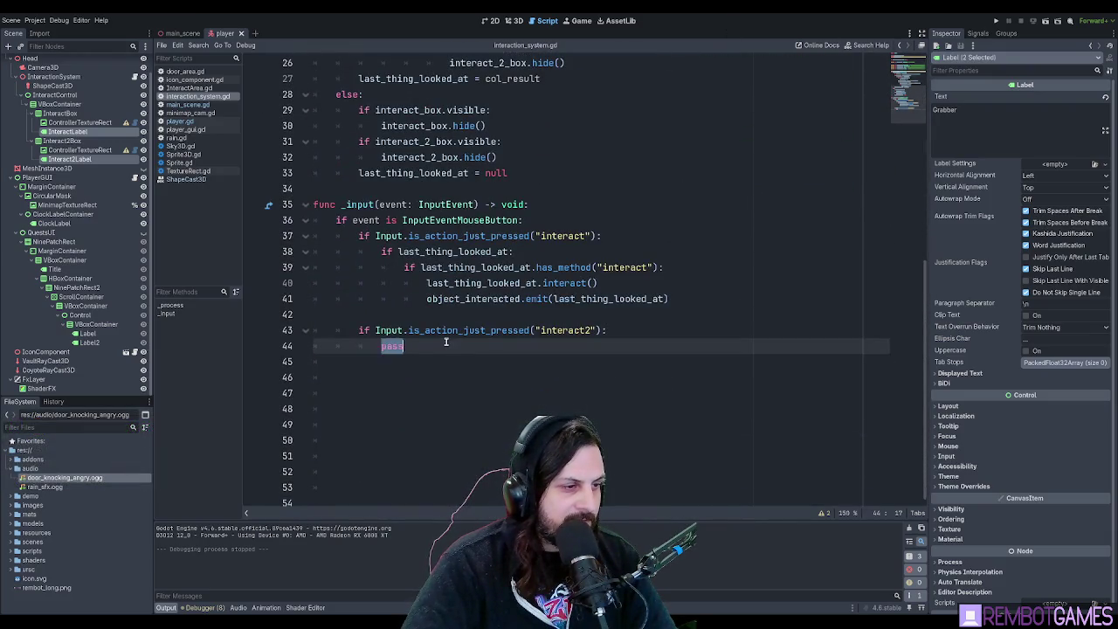
scroll(472, 348, up, 2)
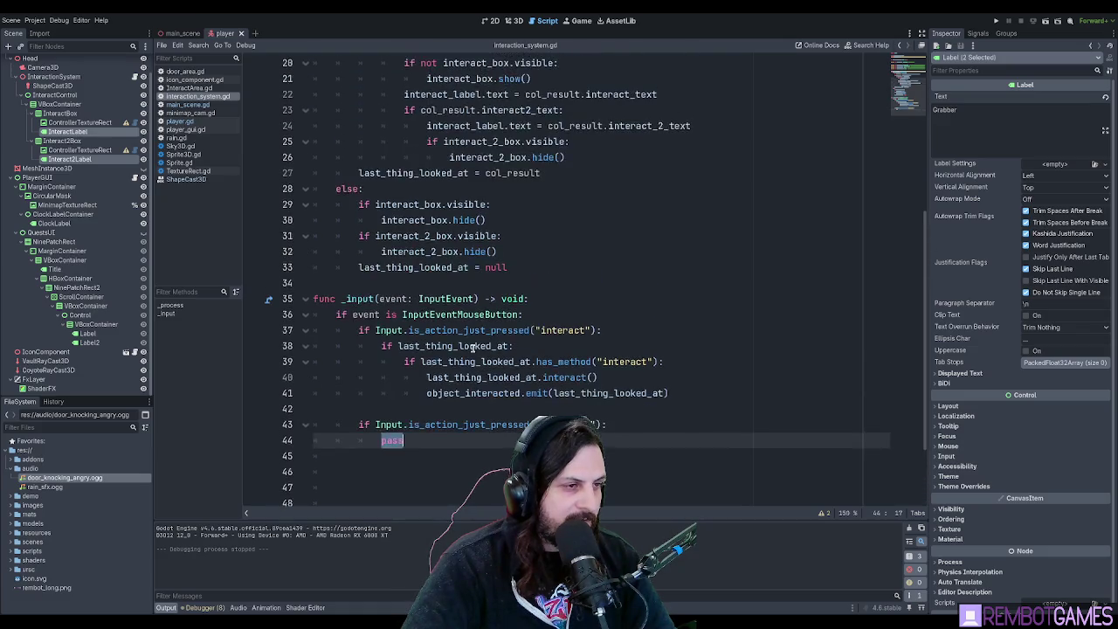
scroll(472, 347, up, 6)
scroll(477, 346, down, 5)
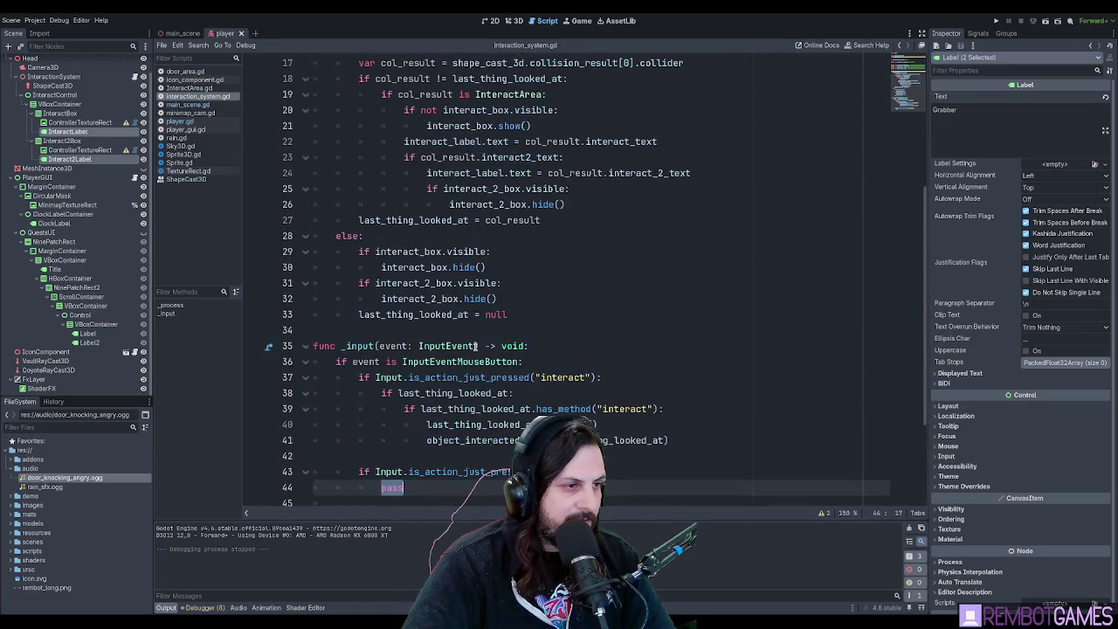
scroll(476, 346, down, 3)
scroll(477, 344, up, 8)
scroll(477, 342, down, 1)
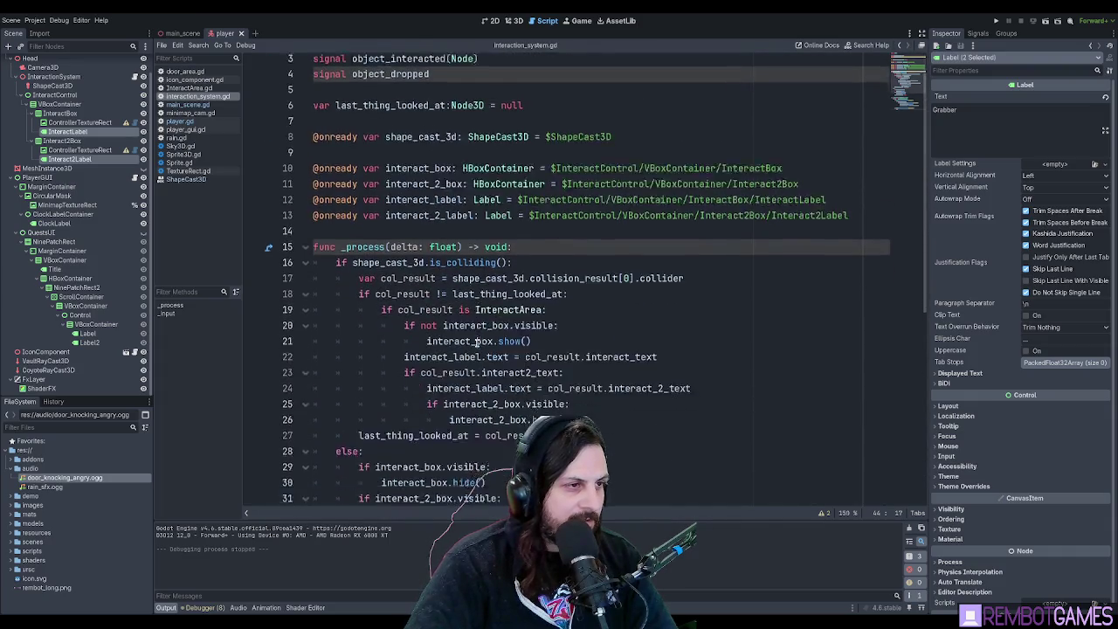
scroll(477, 343, down, 7)
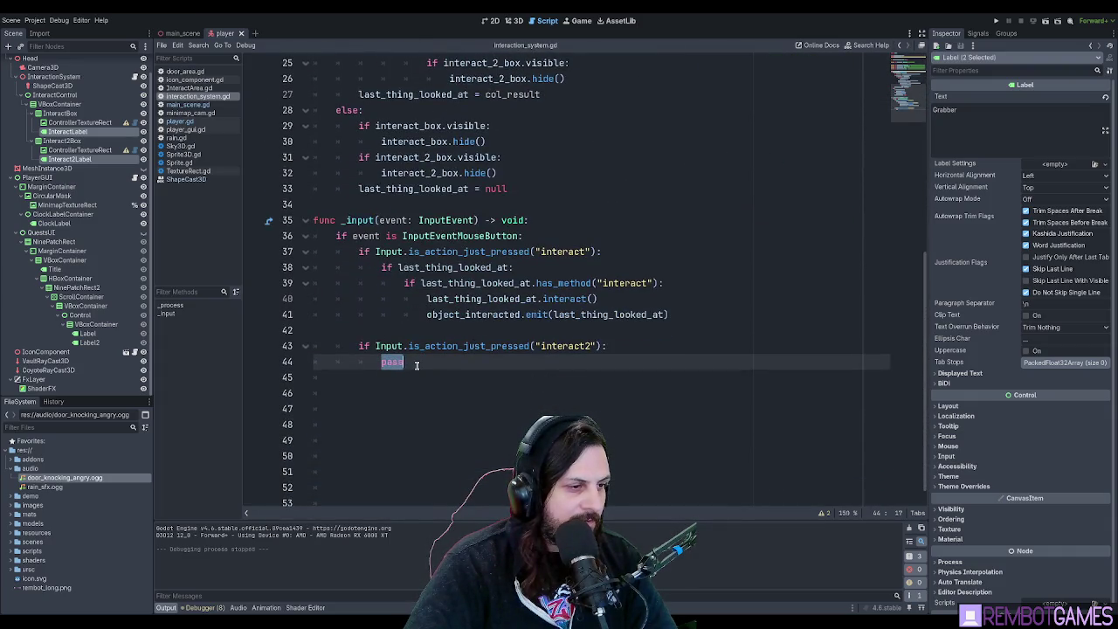
click(450, 363)
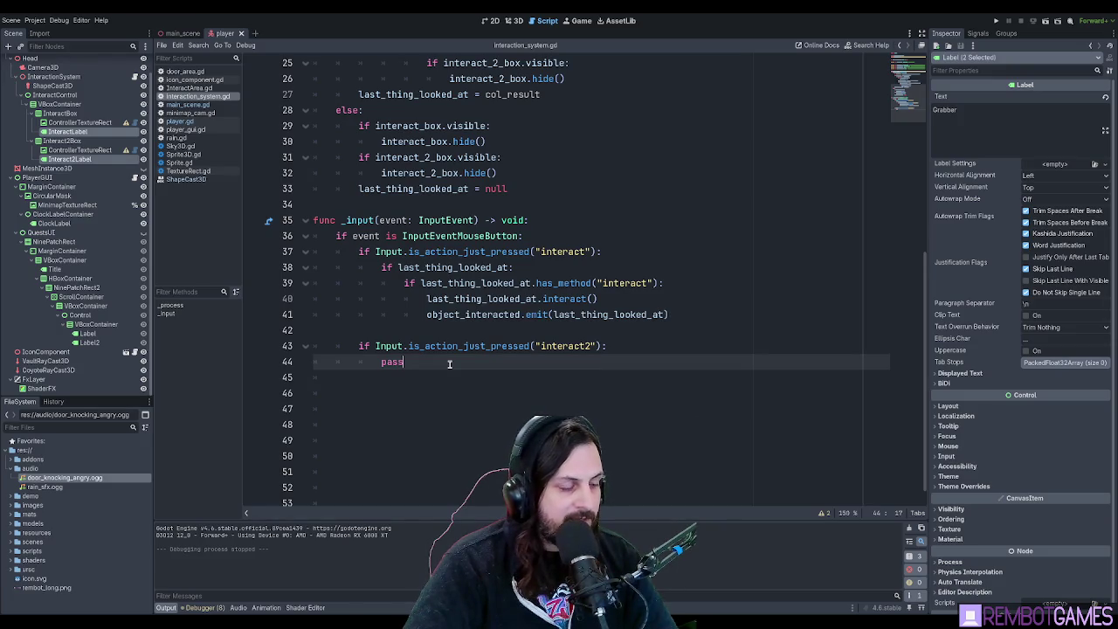
double_click(450, 363)
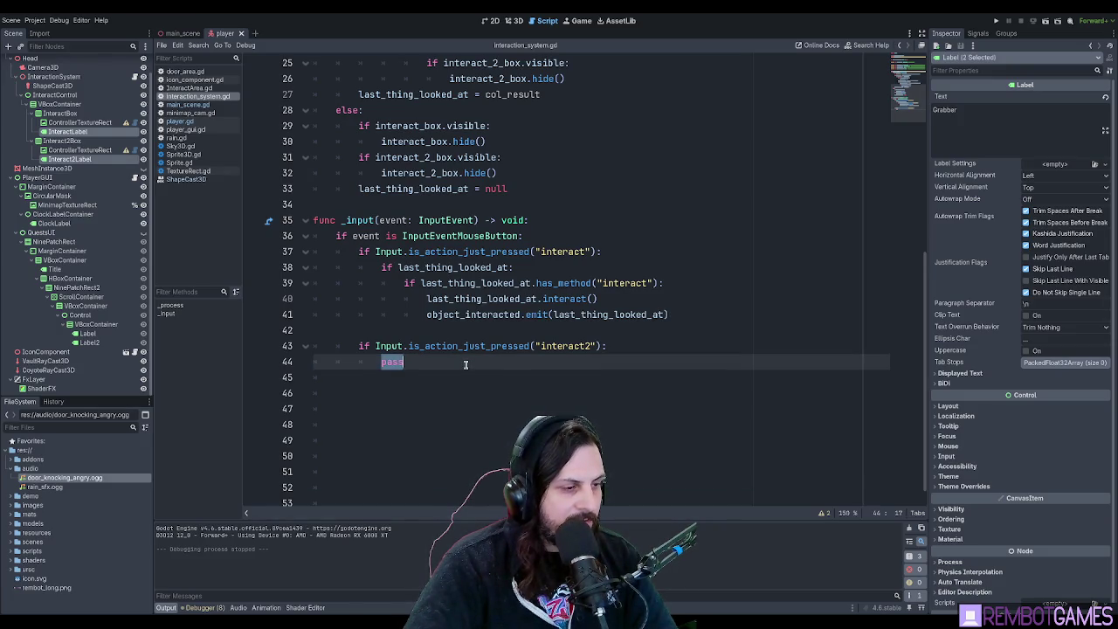
key(Down)
scroll(466, 364, up, 4)
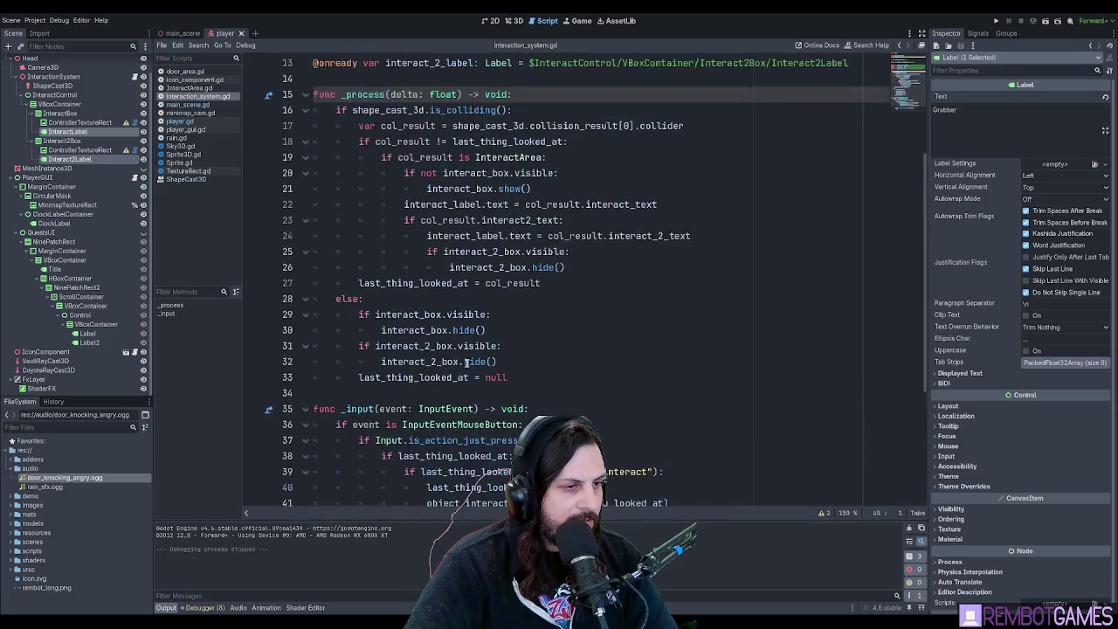
click(467, 361)
scroll(472, 361, down, 4)
double_click(477, 361)
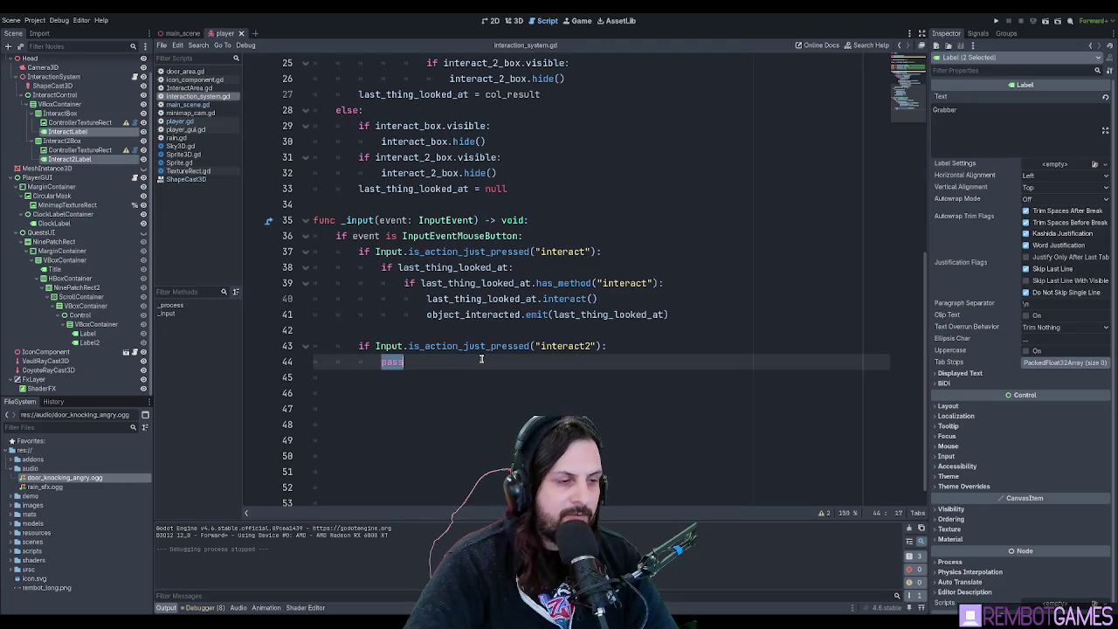
scroll(472, 354, up, 8)
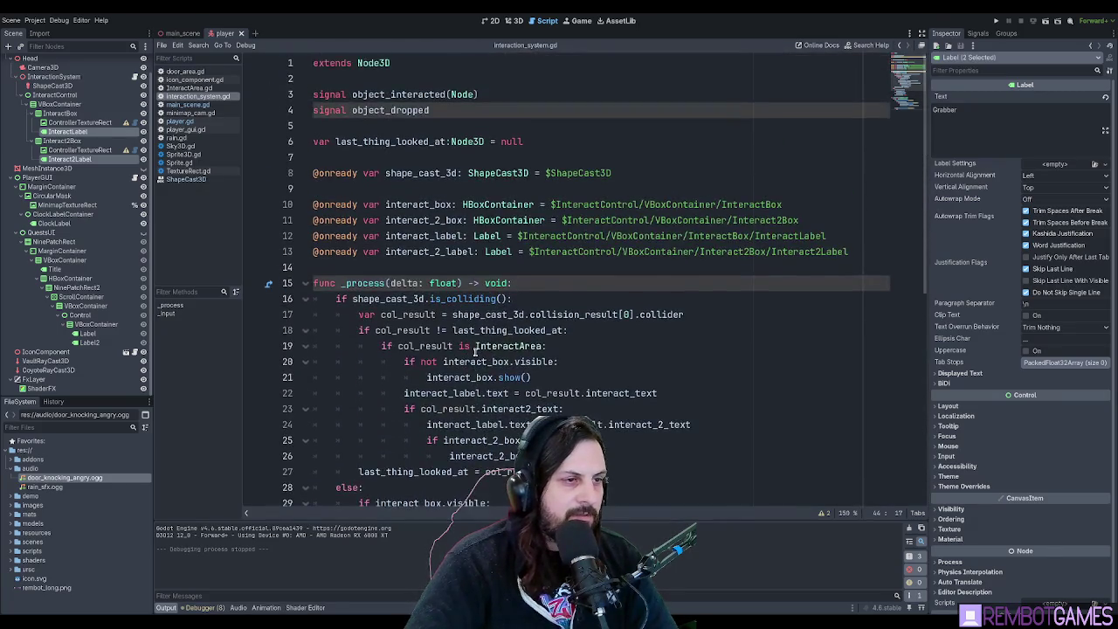
scroll(475, 351, down, 8)
scroll(475, 351, up, 1)
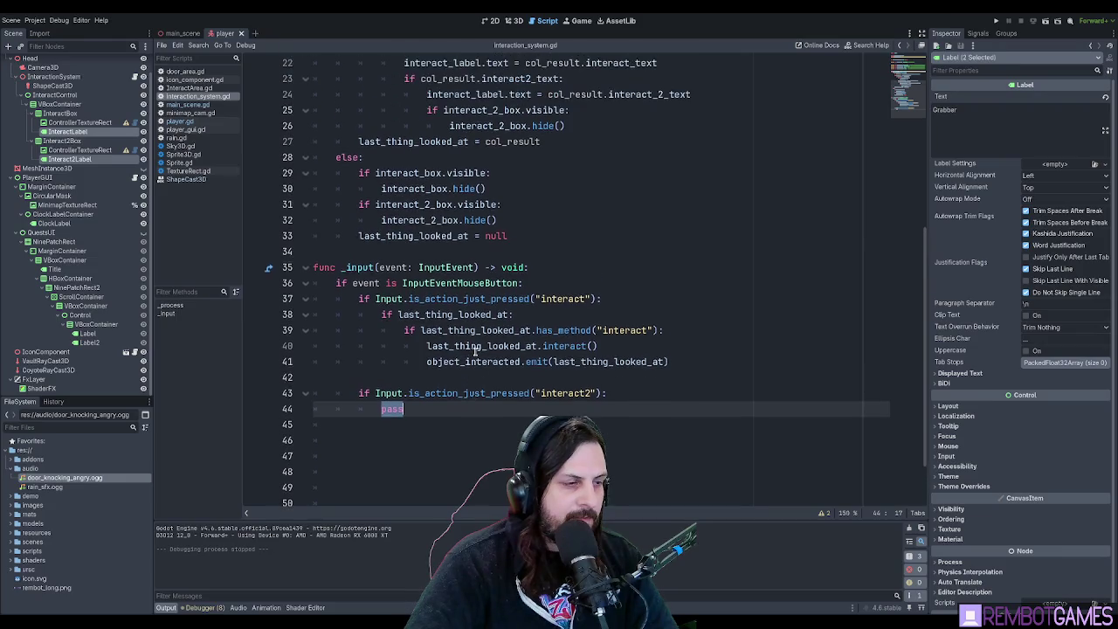
scroll(474, 345, down, 1)
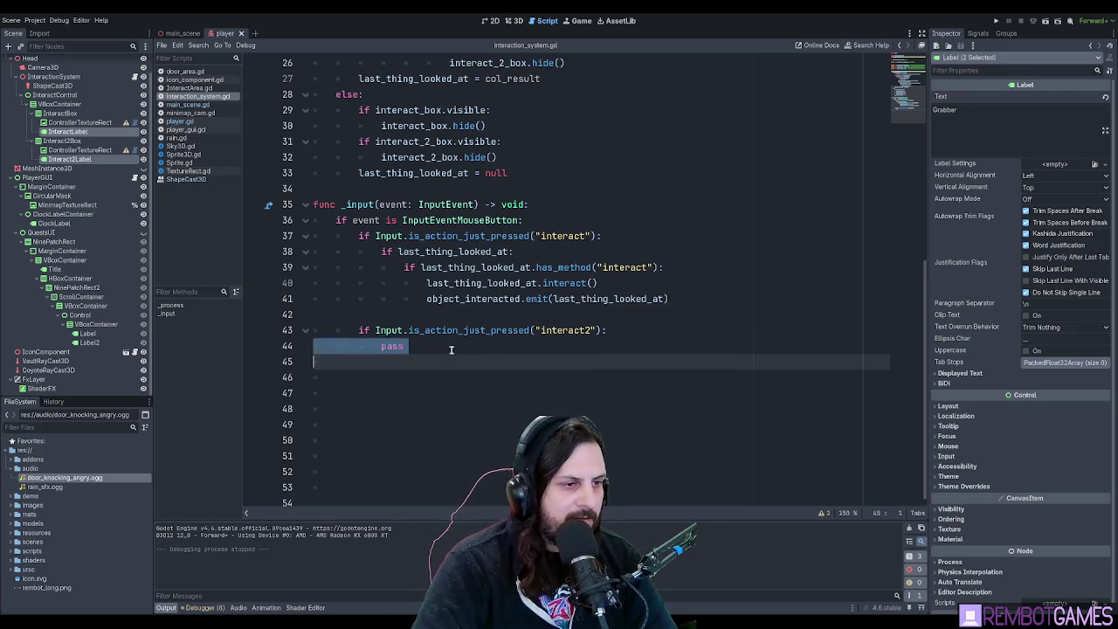
mouse_move(690, 299)
mouse_down()
mouse_move(253, 238)
mouse_move(248, 248)
mouse_up()
key(ctrl+c)
Paste the interact block over 'pass' and change its method check to has_method("interact2").
drag(434, 347, 280, 342)
key(ctrl+v)
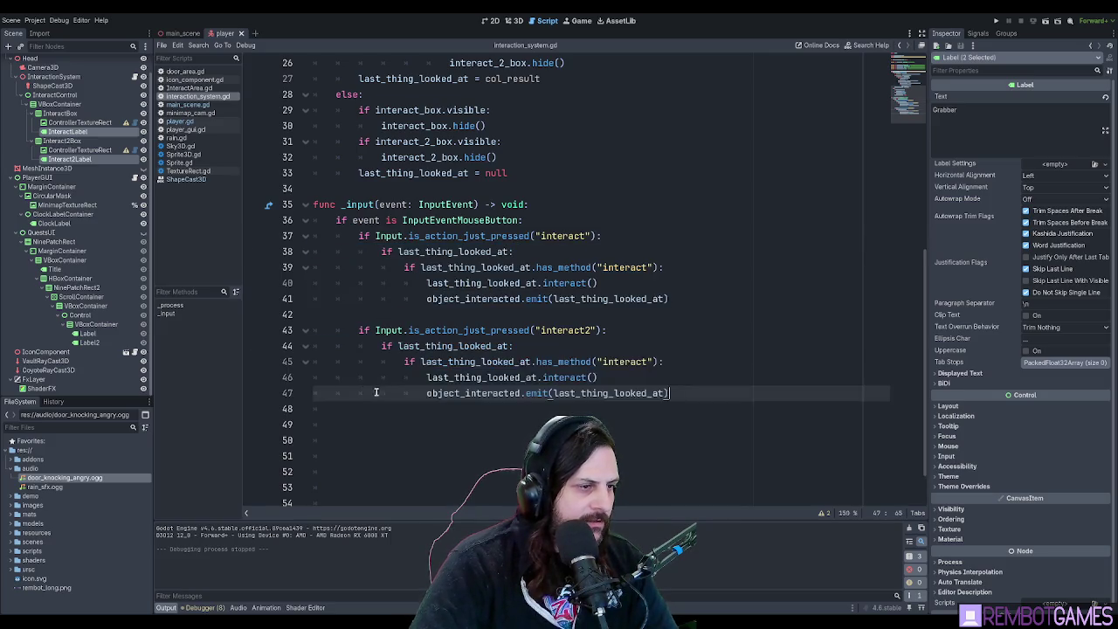
click(504, 377)
click(644, 362)
text(2)
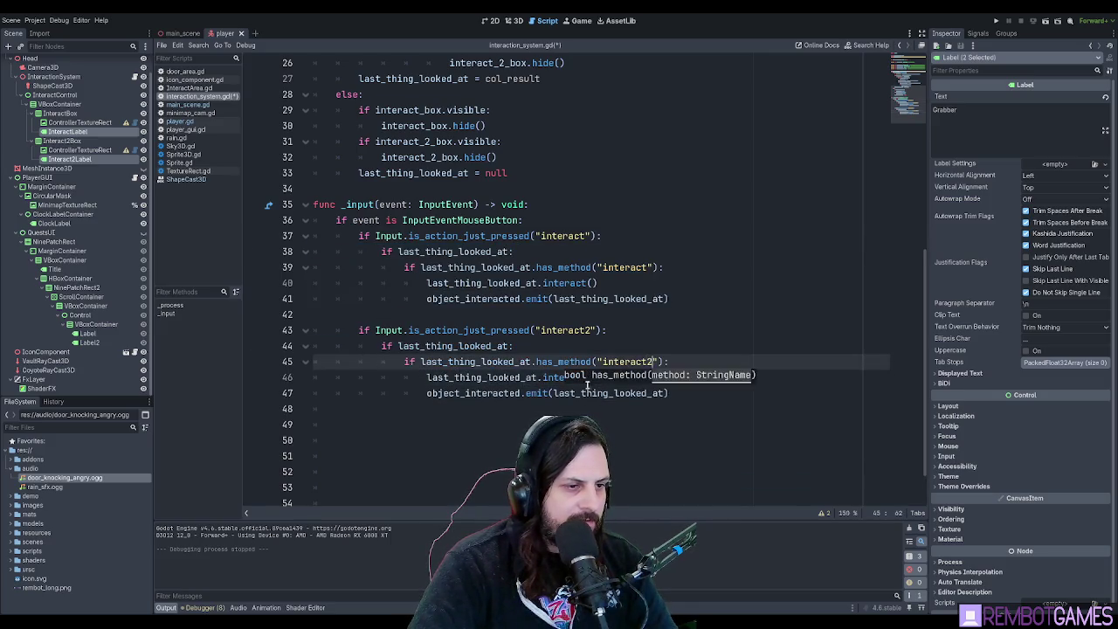
key(Up)
click(627, 380)
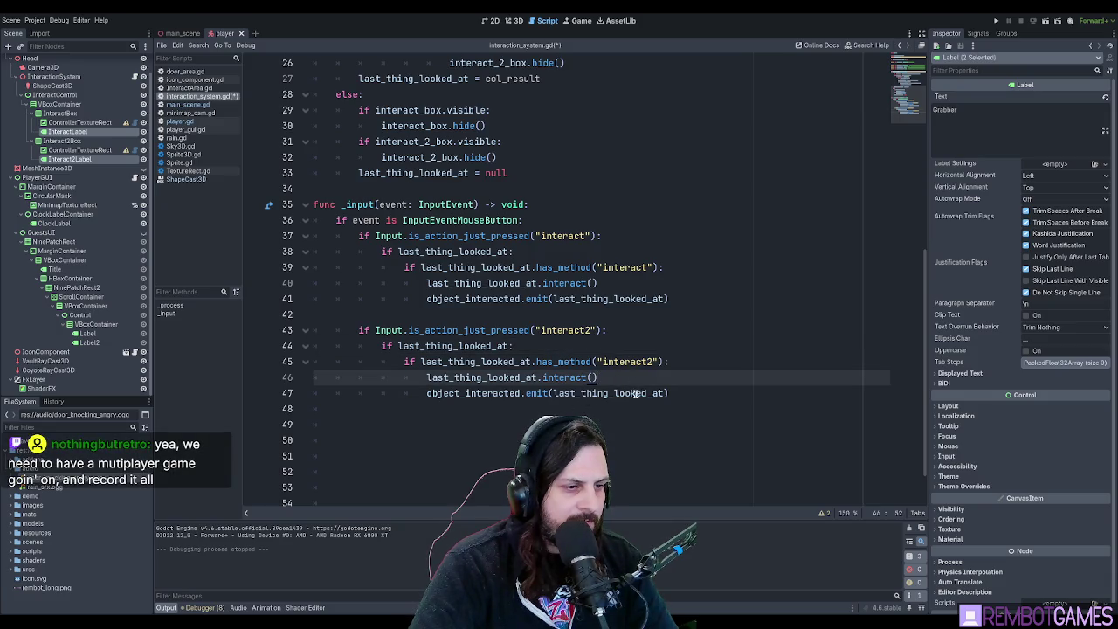
click(667, 394)
click(630, 380)
Comment out both object_interacted emit lines, on lines 41 and 47, with #.
click(525, 394)
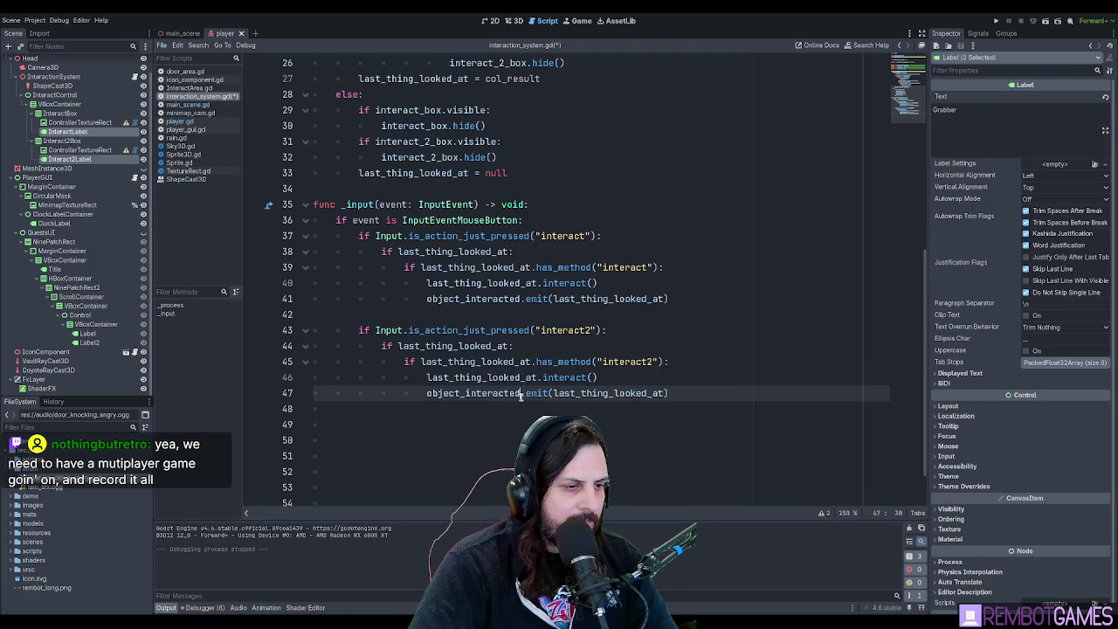
scroll(521, 396, up, 8)
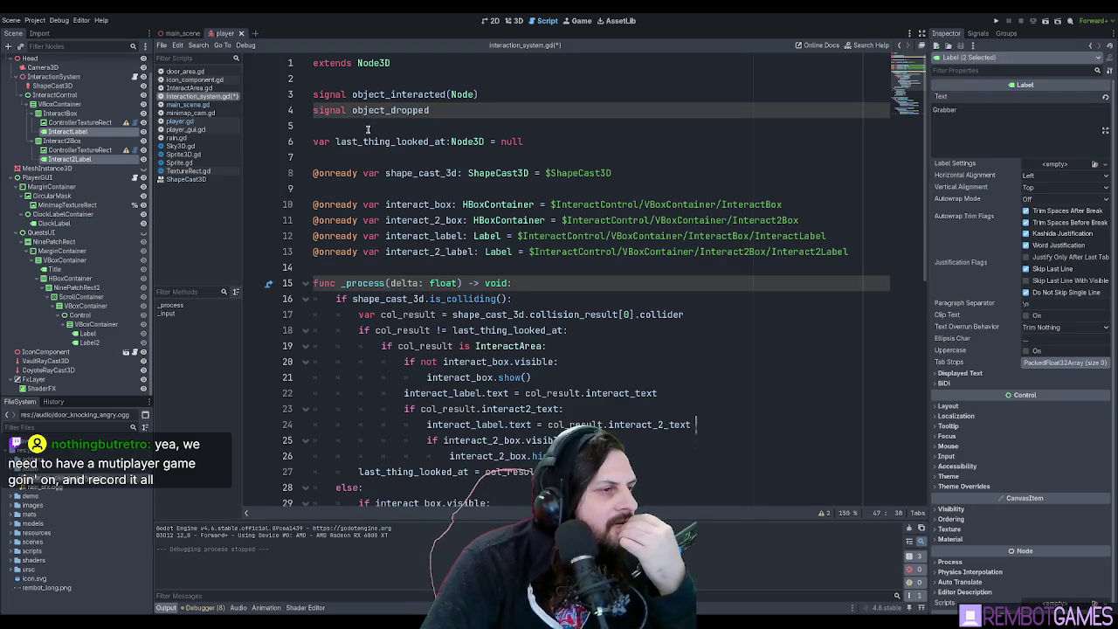
scroll(412, 215, down, 9)
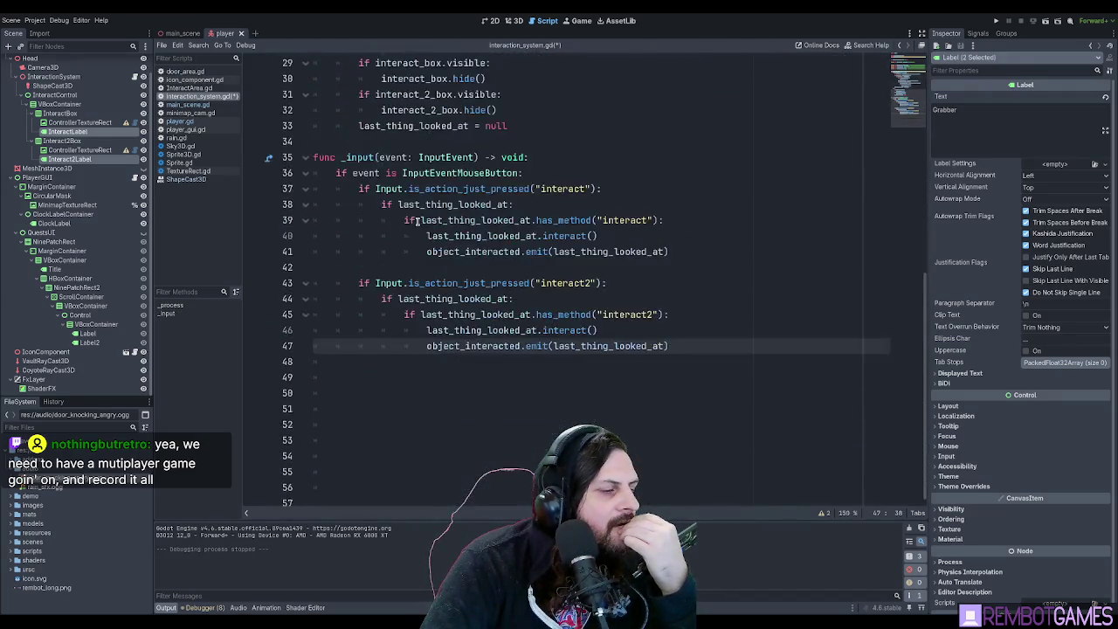
click(684, 346)
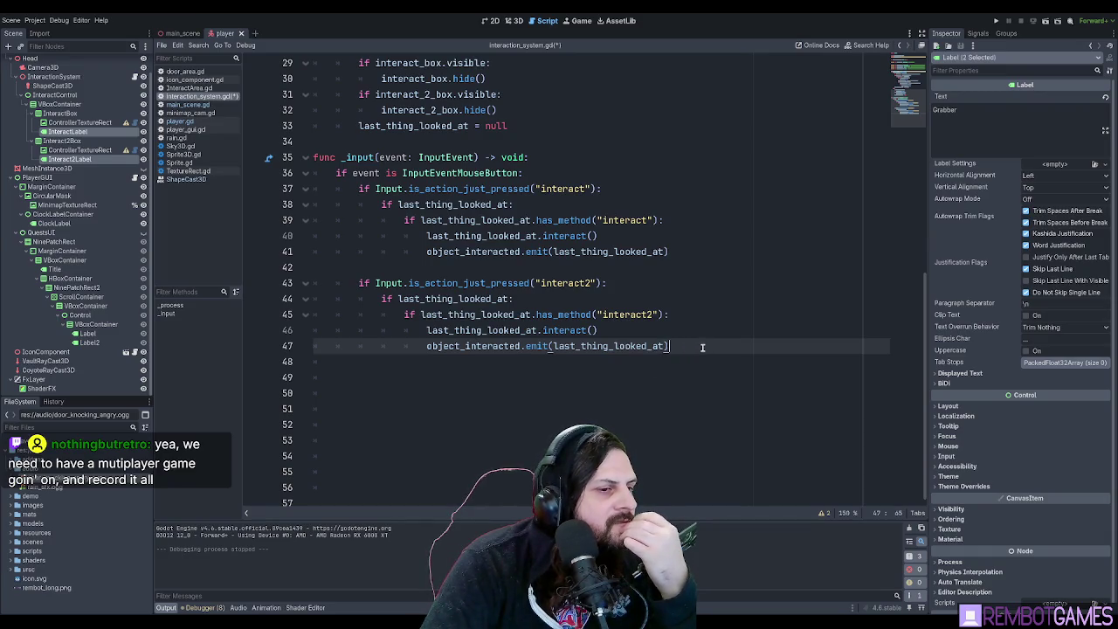
key(Home)
text(#)
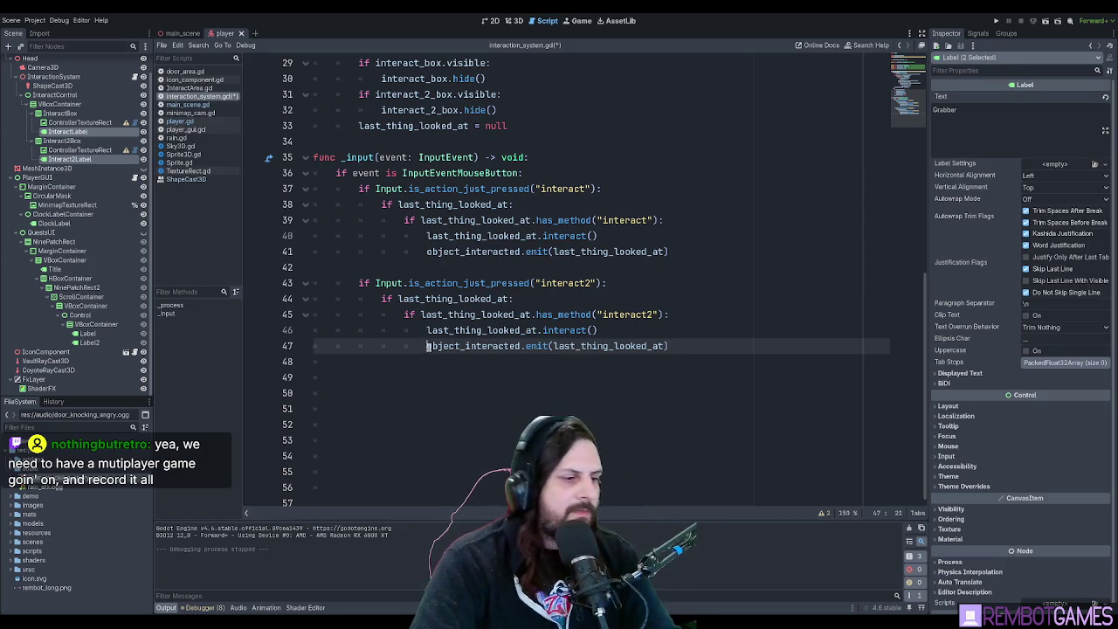
click(539, 253)
key(Home)
text(#)
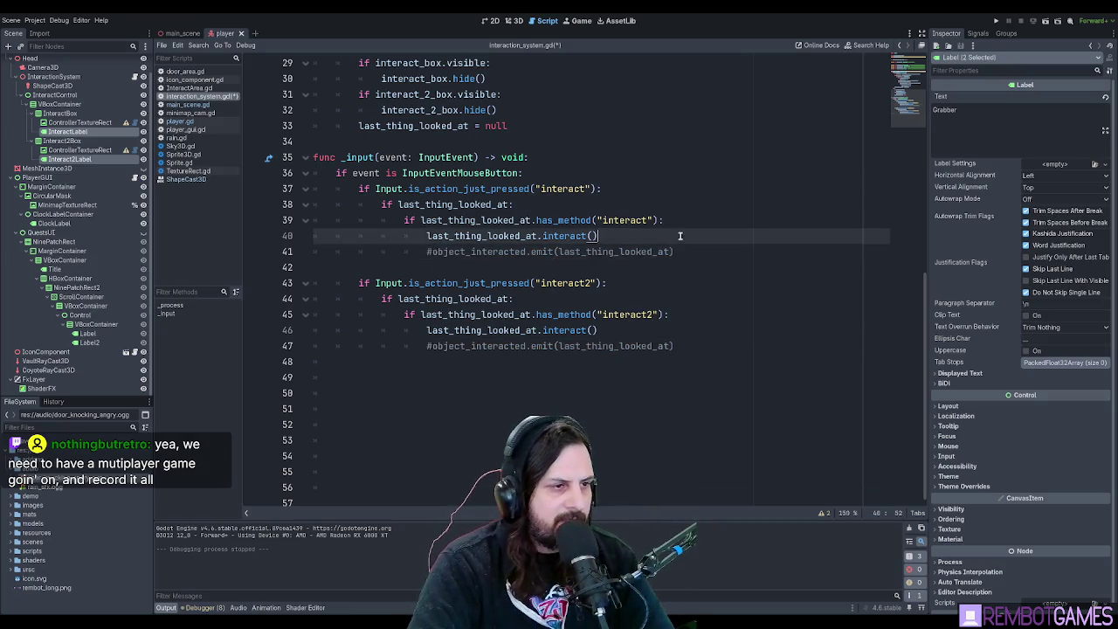
Change the pasted call to interact2() and save the interaction system script.
click(590, 330)
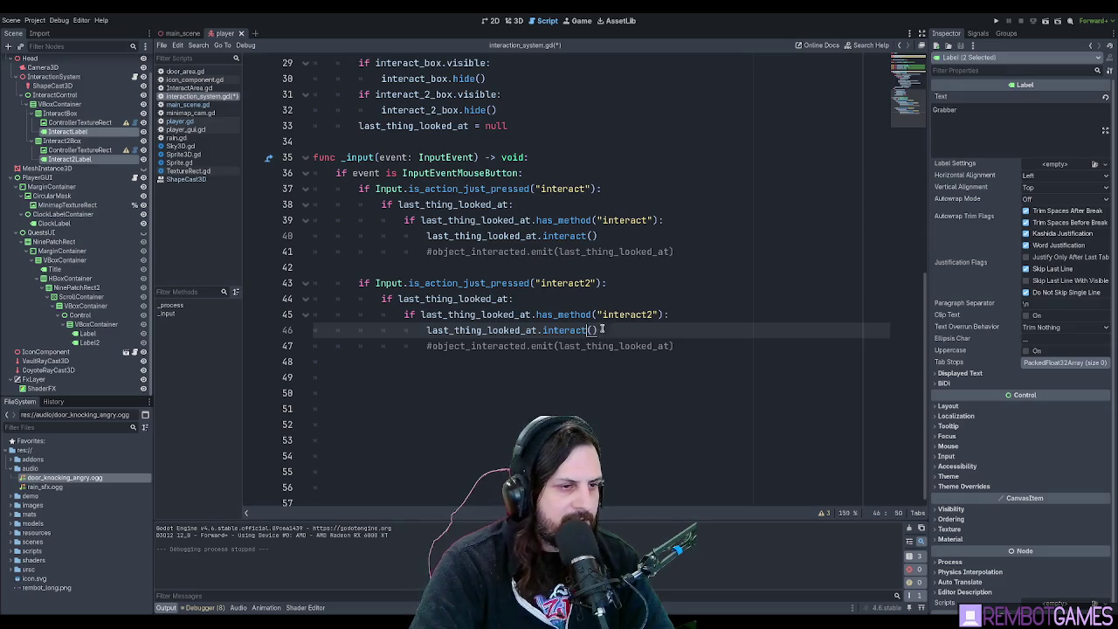
text(2)
click(697, 311)
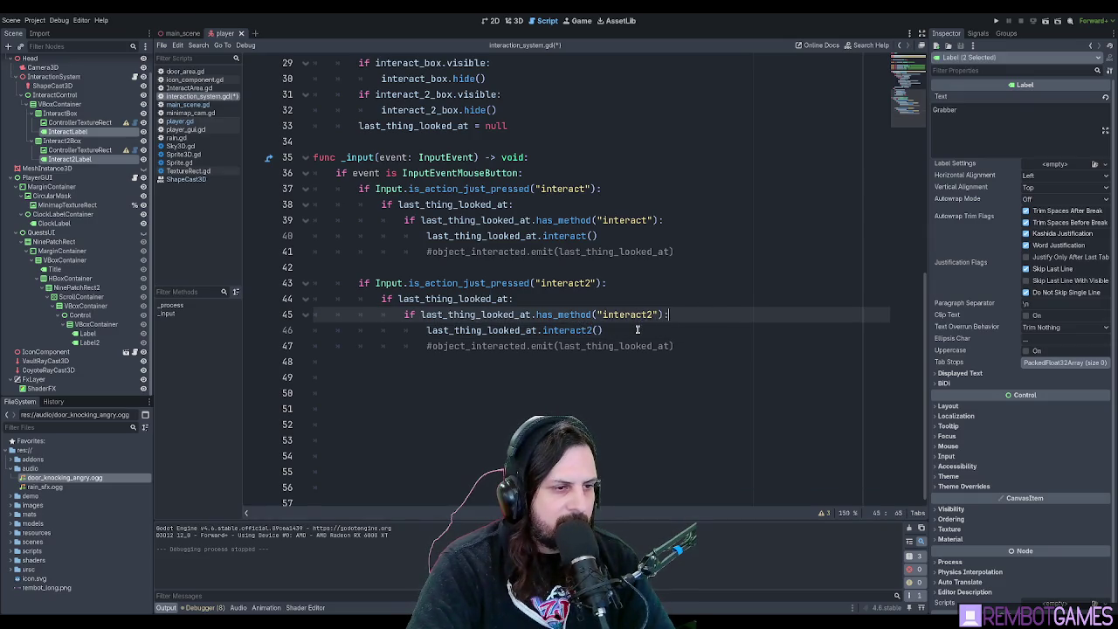
key(ctrl+s)
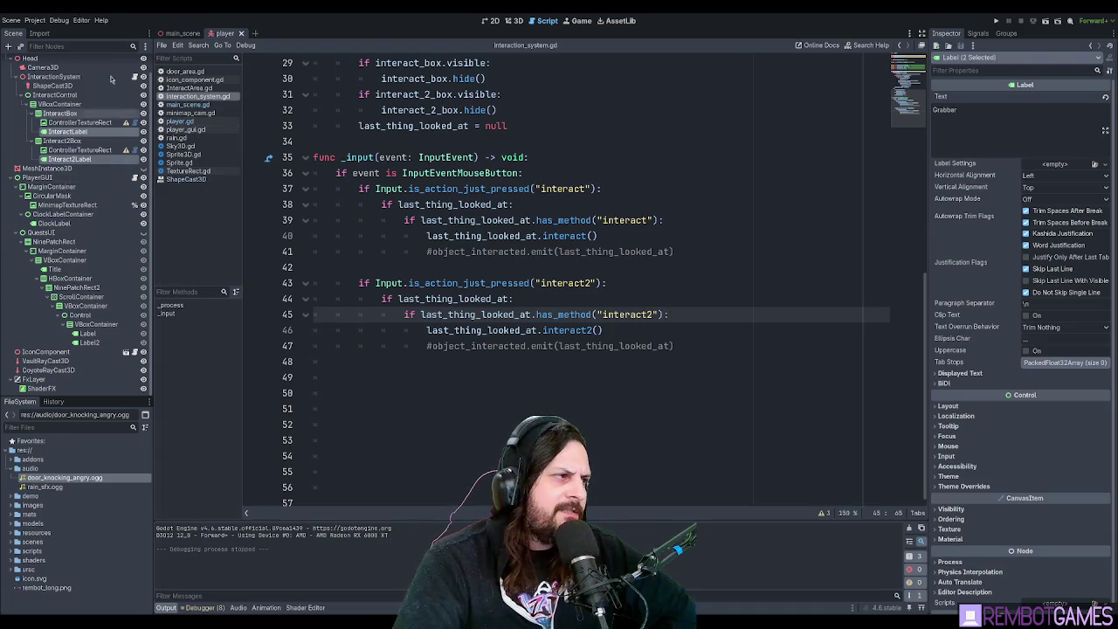
click(174, 37)
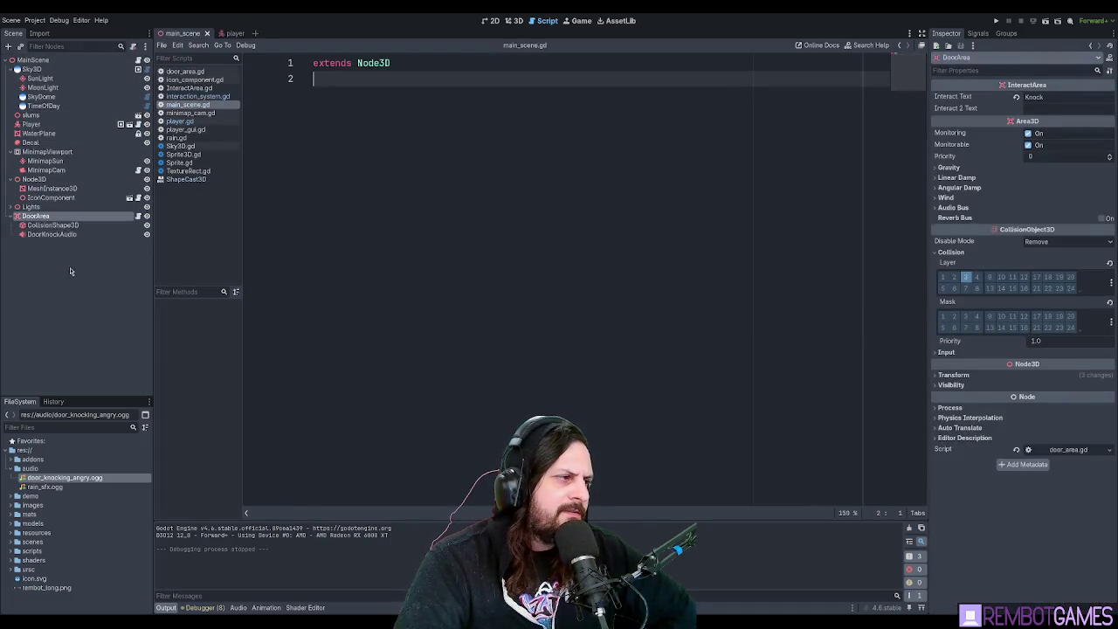
Add func interact() printing "interacted" to door_area.gd, save, and run the game with F5.
click(67, 218)
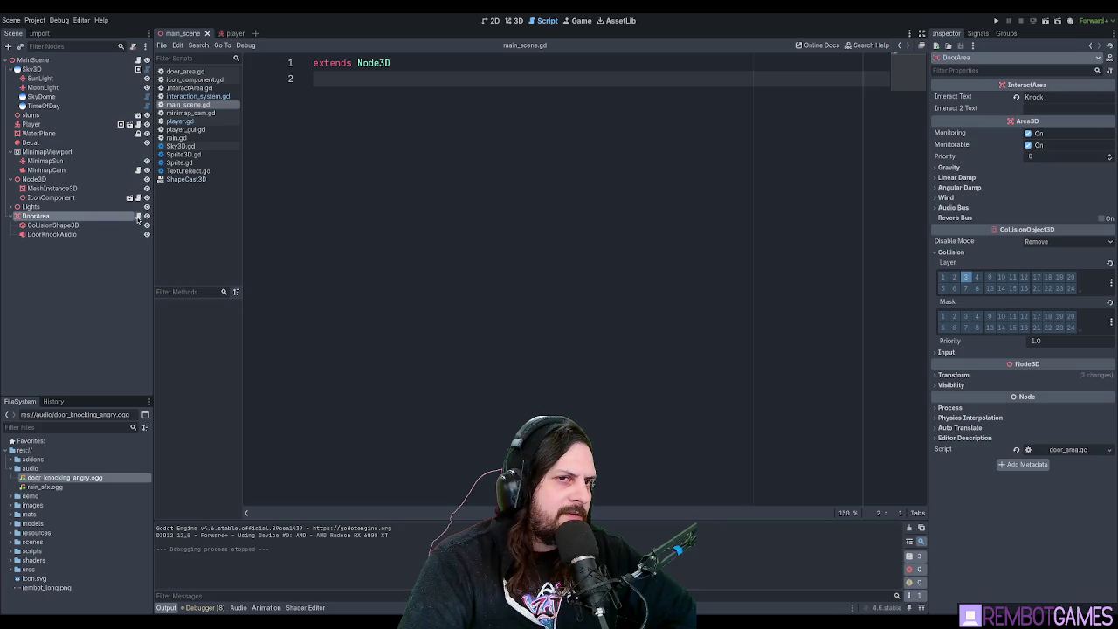
click(138, 220)
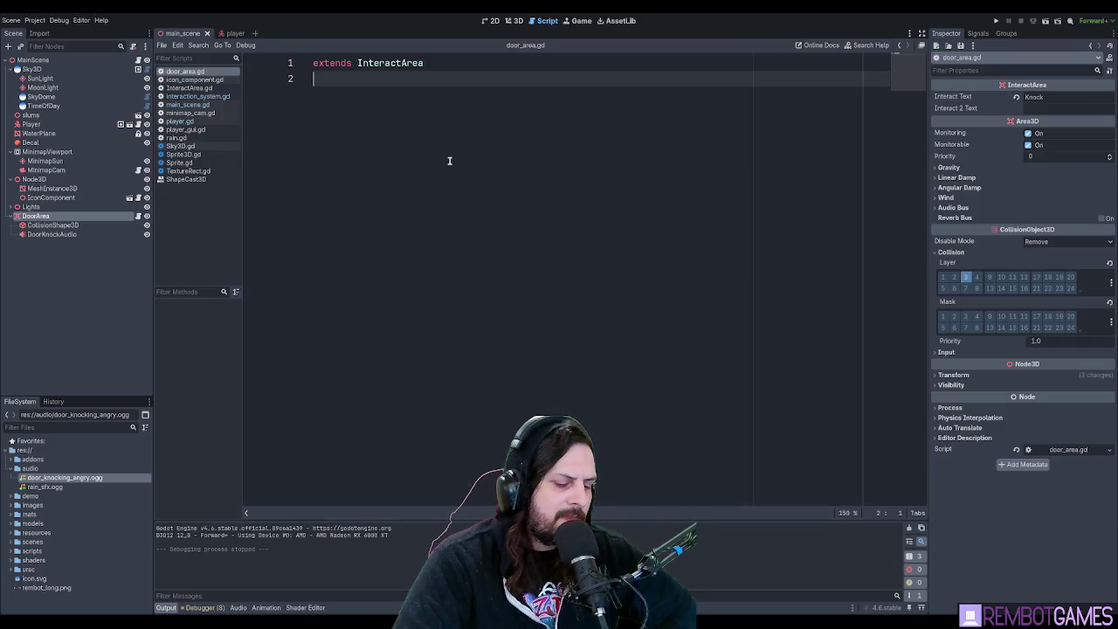
key(Return)
key(Return)
text(func int)
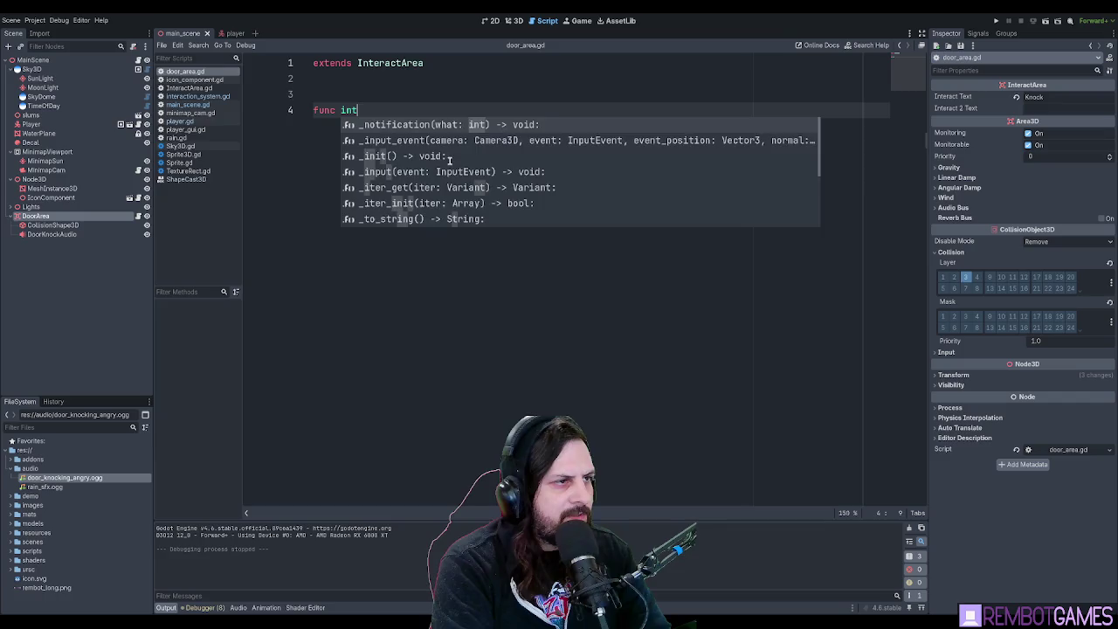
text(eract():)
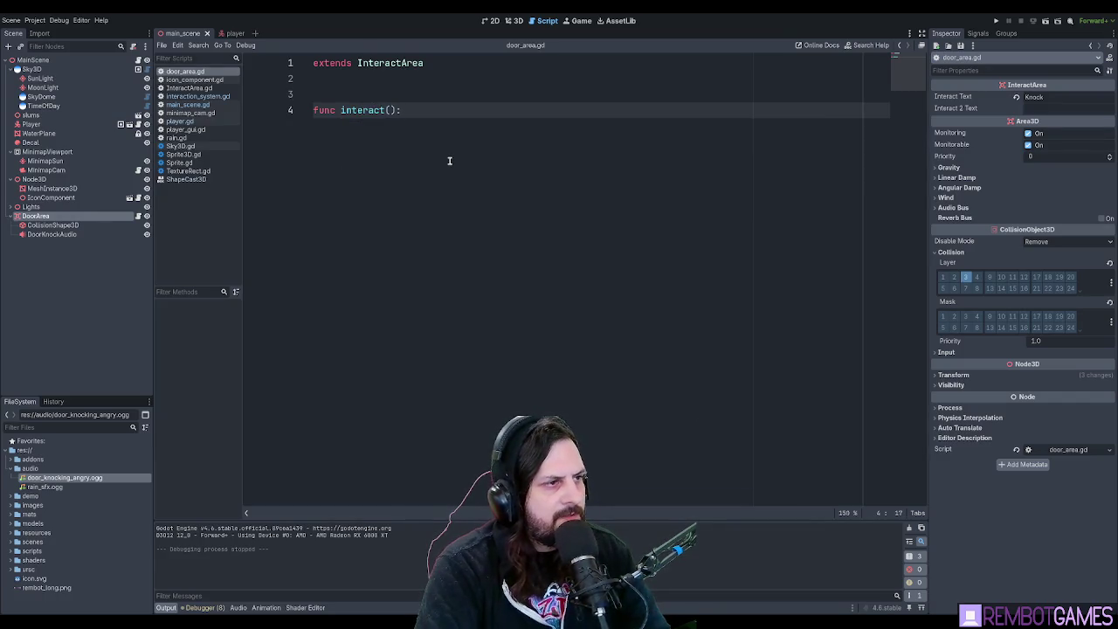
key(Return)
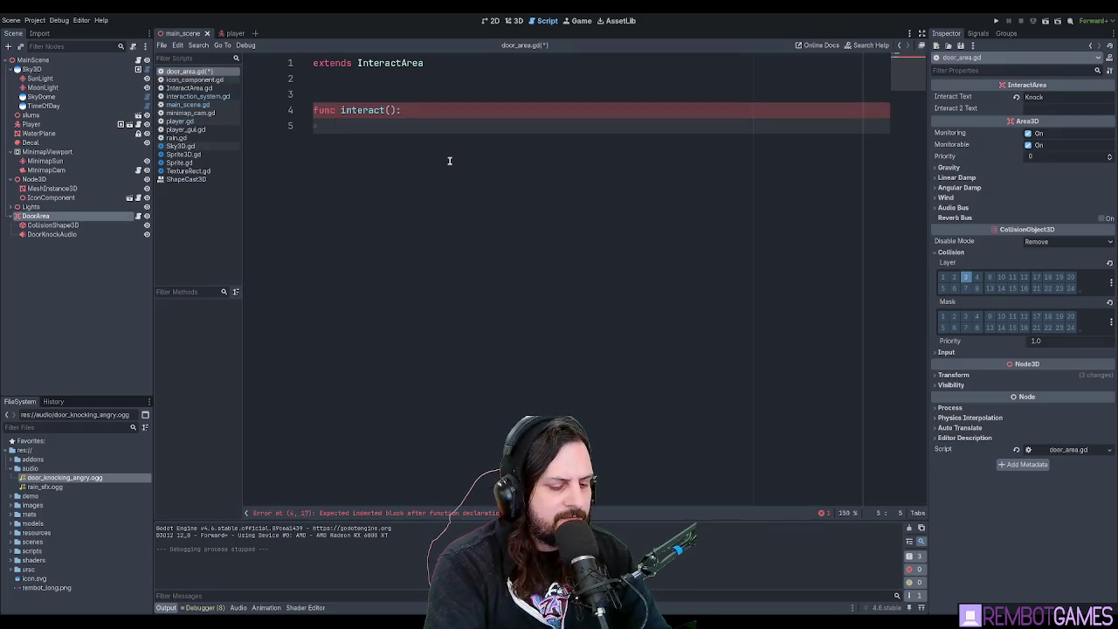
text(print()
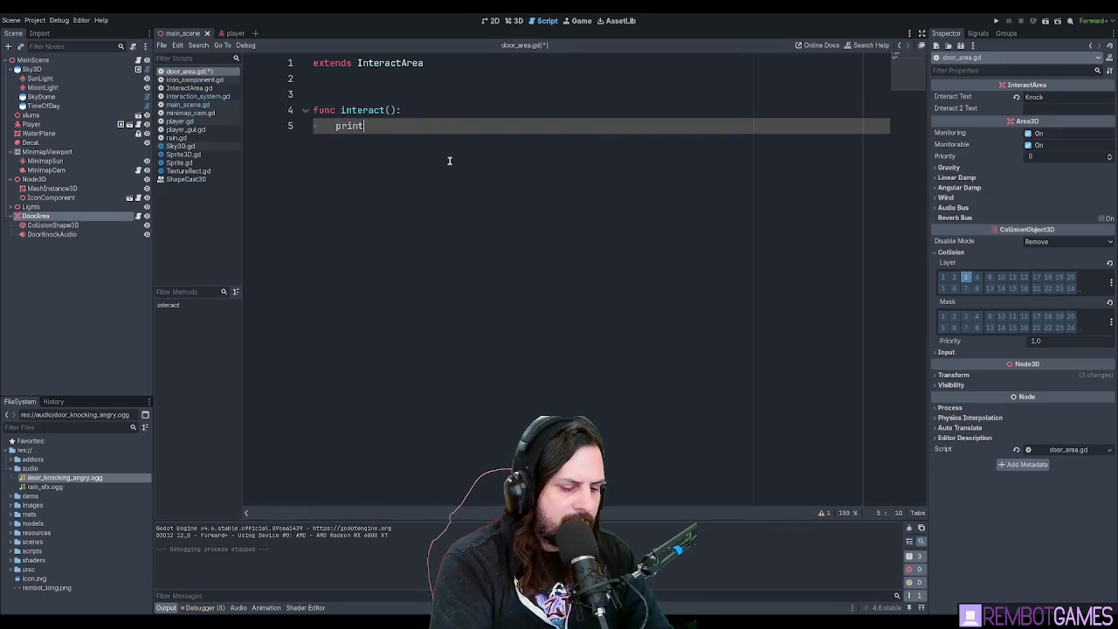
text(("inte)
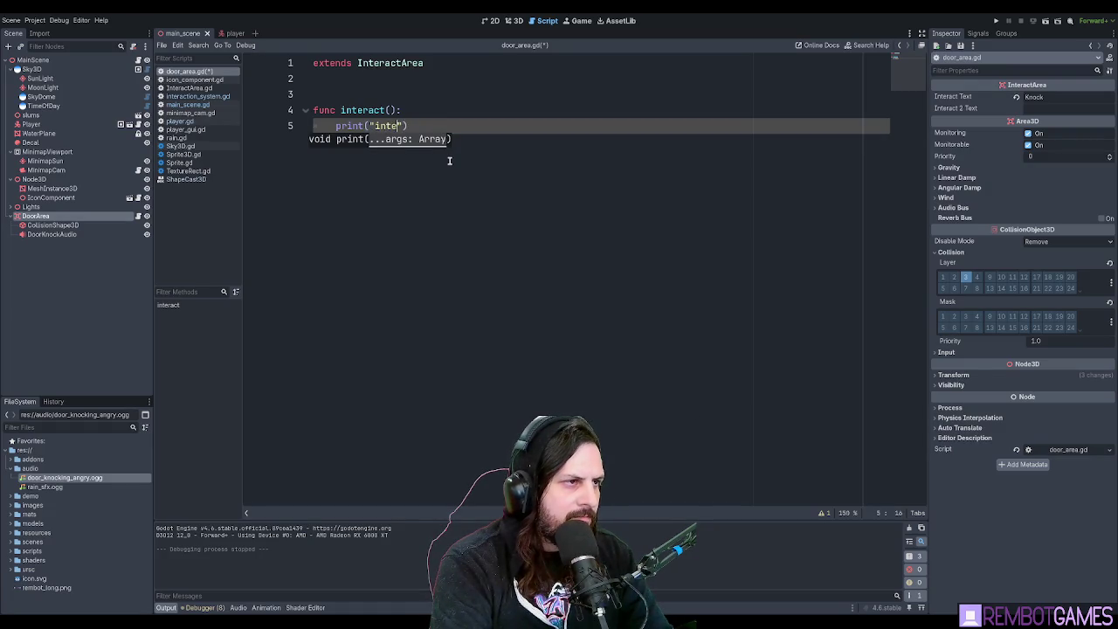
text(cted)
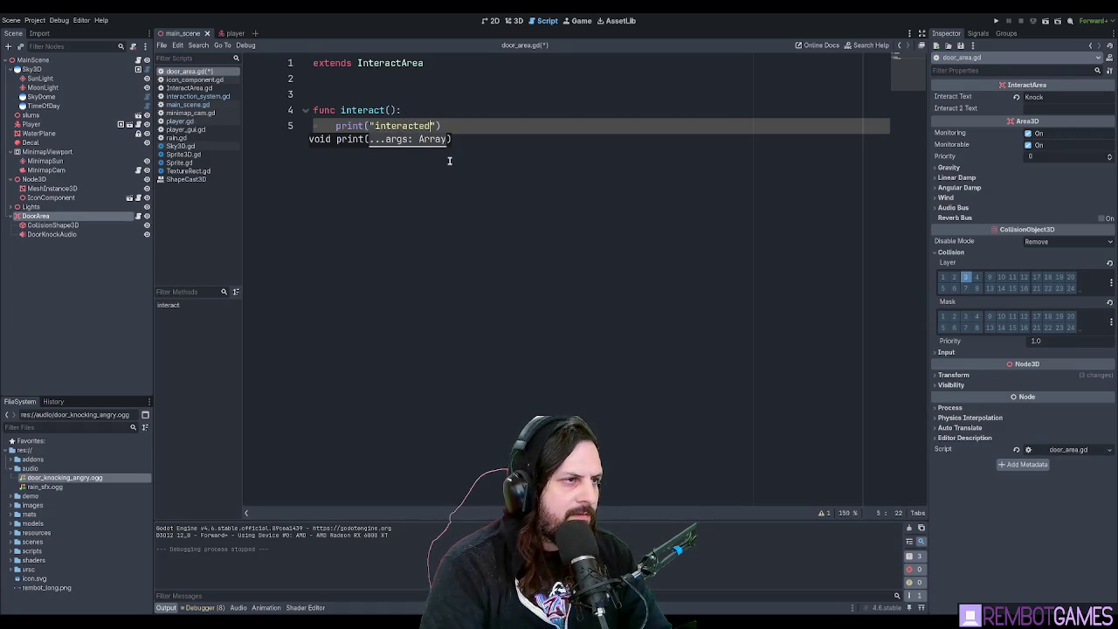
key(ctrl+s)
key(Down)
key(F5)
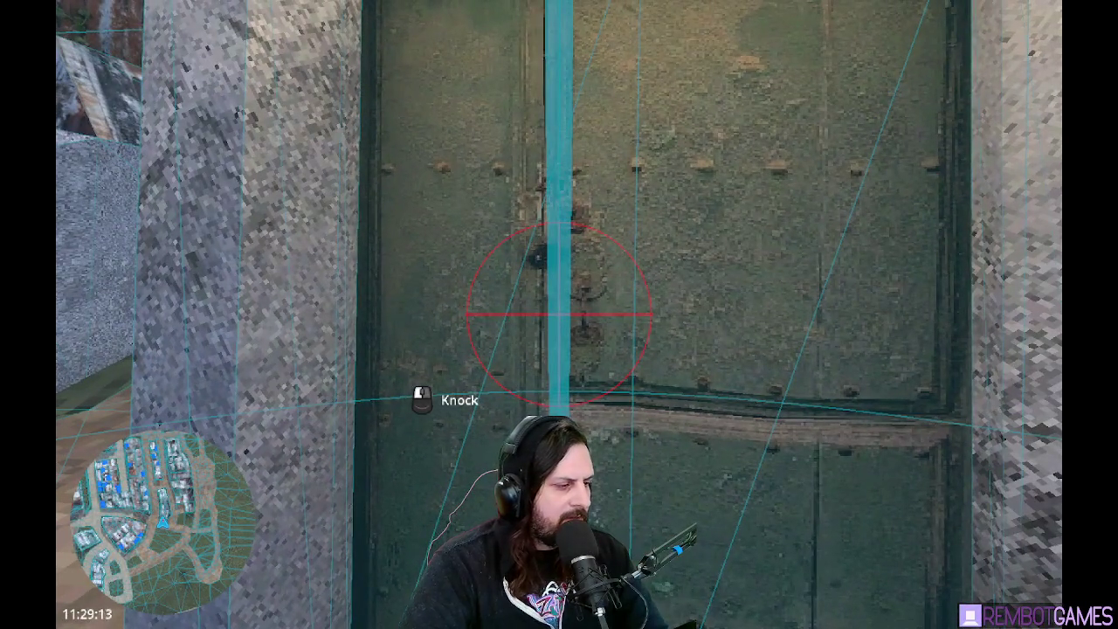
Stop the game and check the "interacted" output against the print line in door_area.gd.
key(F8)
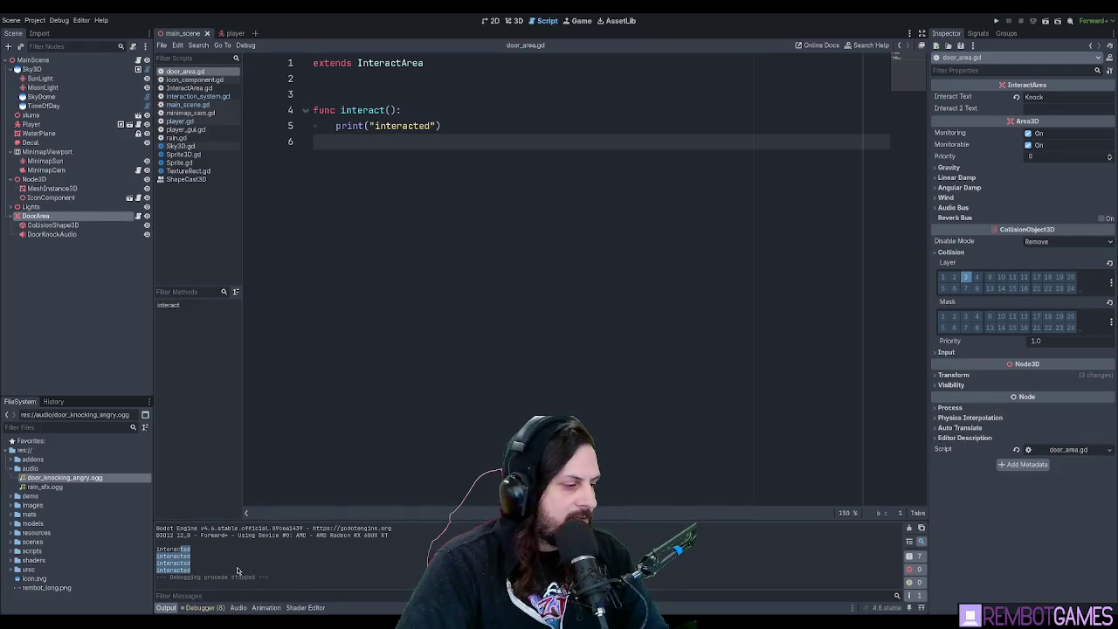
drag(191, 548, 158, 563)
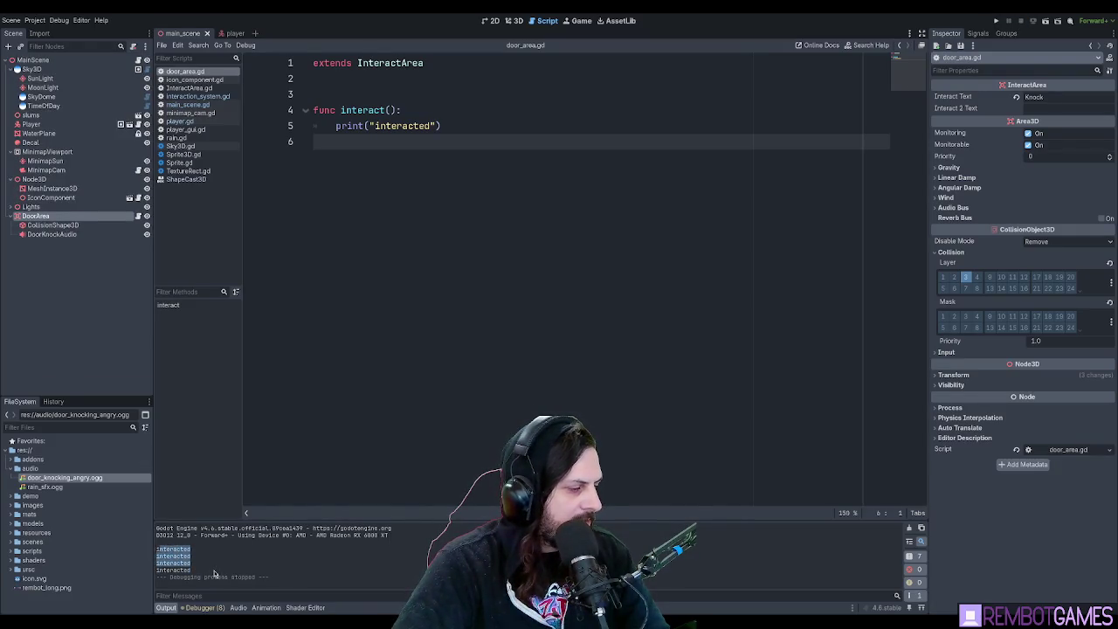
drag(387, 142, 305, 134)
click(458, 127)
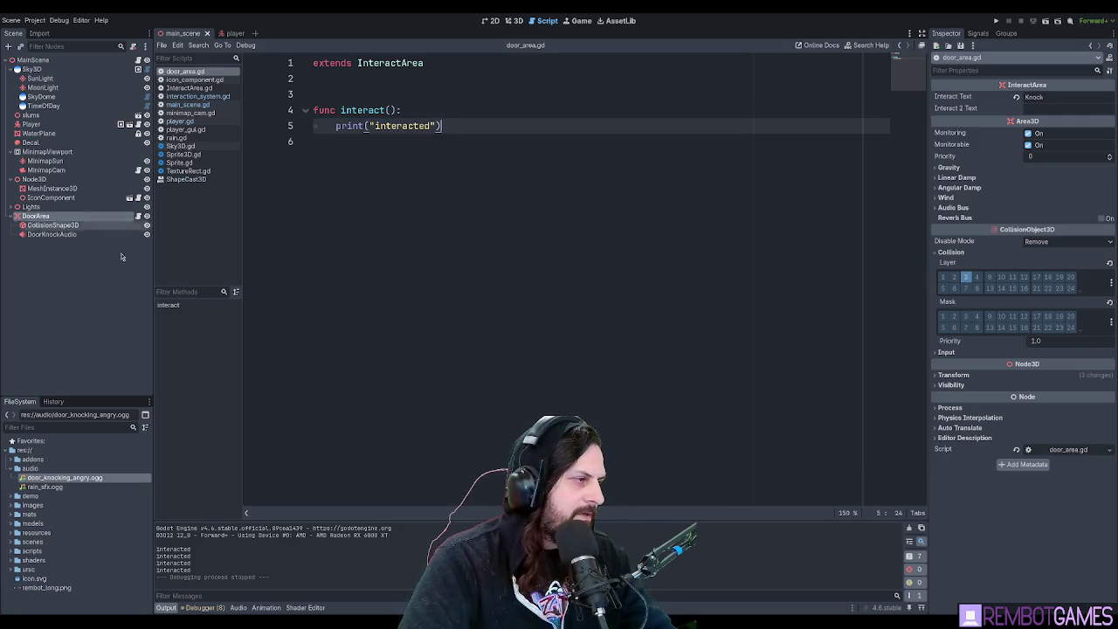
Save the DoorArea branch as its own scene and add a new line below extends InteractArea.
click(51, 226)
click(40, 215)
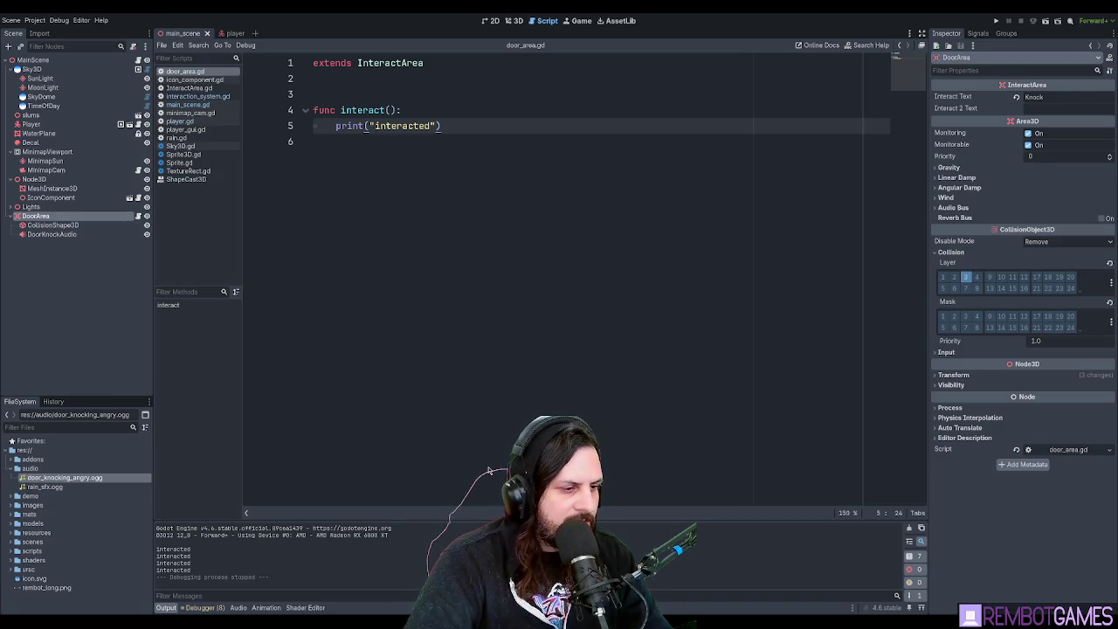
key(ctrl+shift+z)
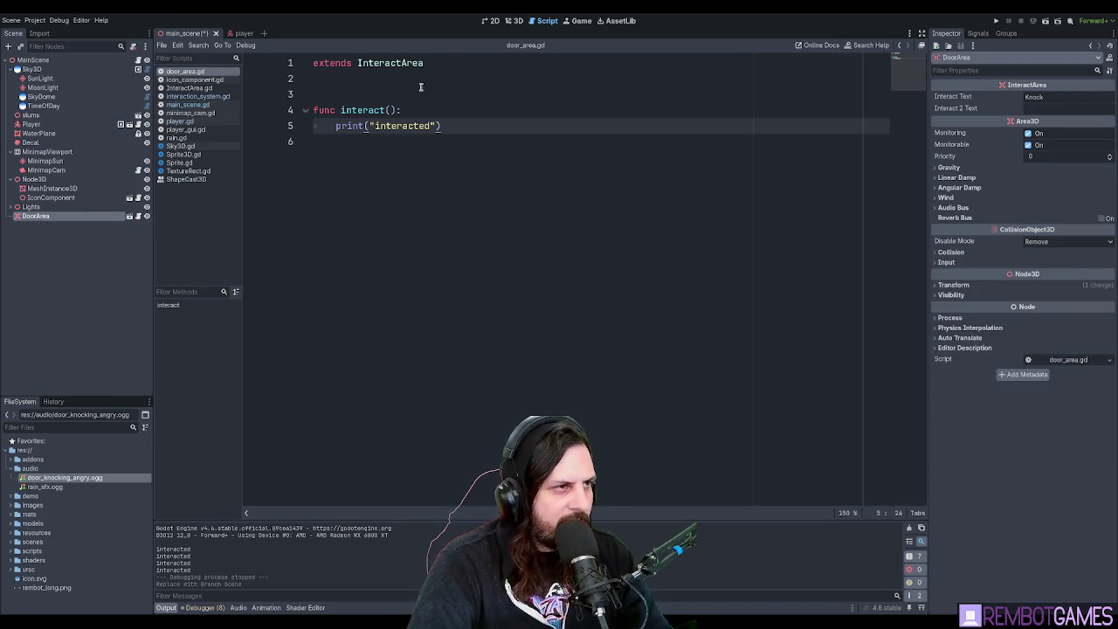
click(479, 63)
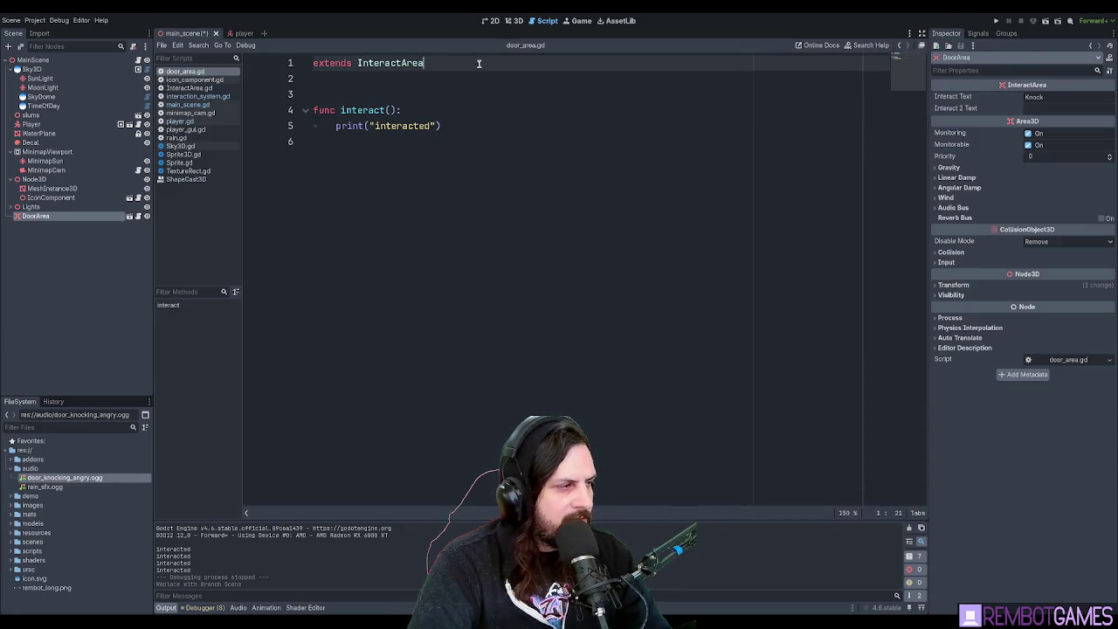
key(Return)
text(class_name DoorArea)
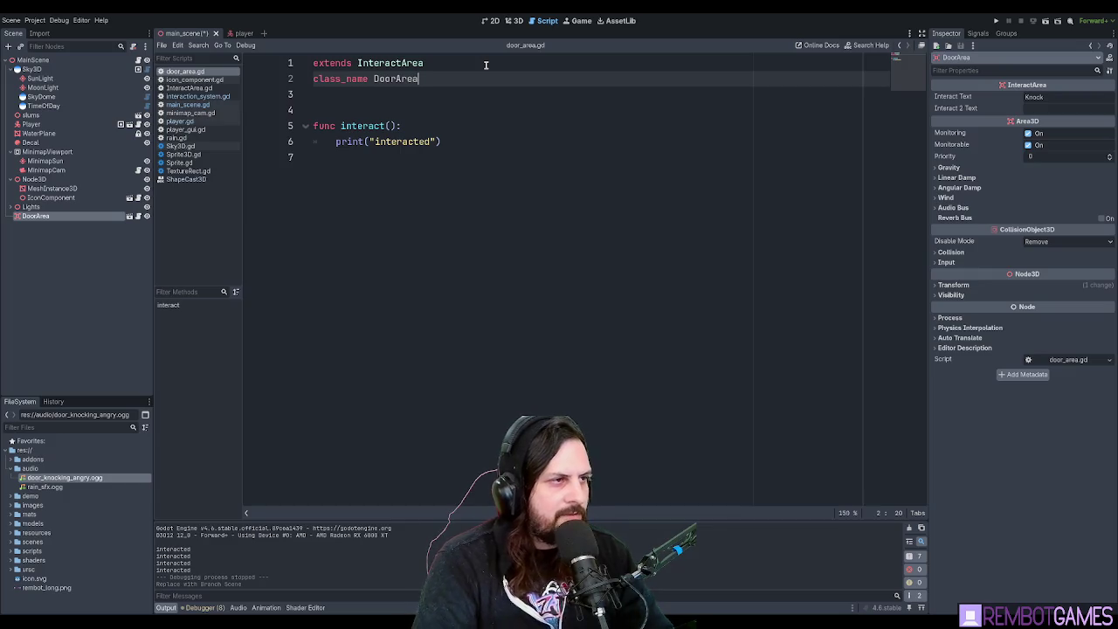
Finish the class_name DoorArea line in door_area.gd and save.
key(Return)
key(Down)
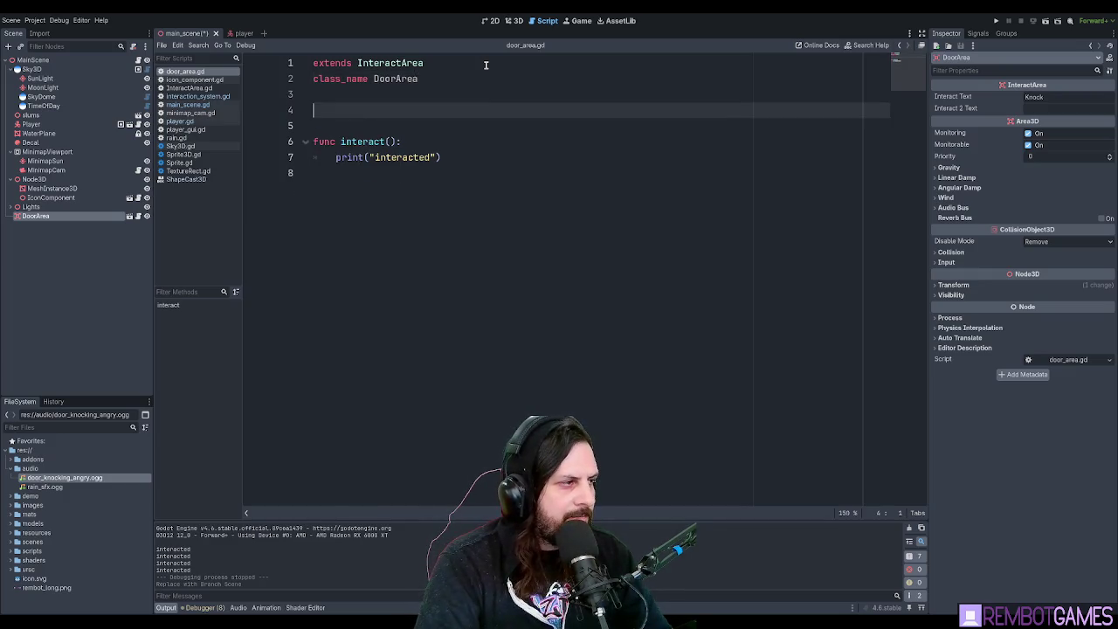
key(ctrl+s)
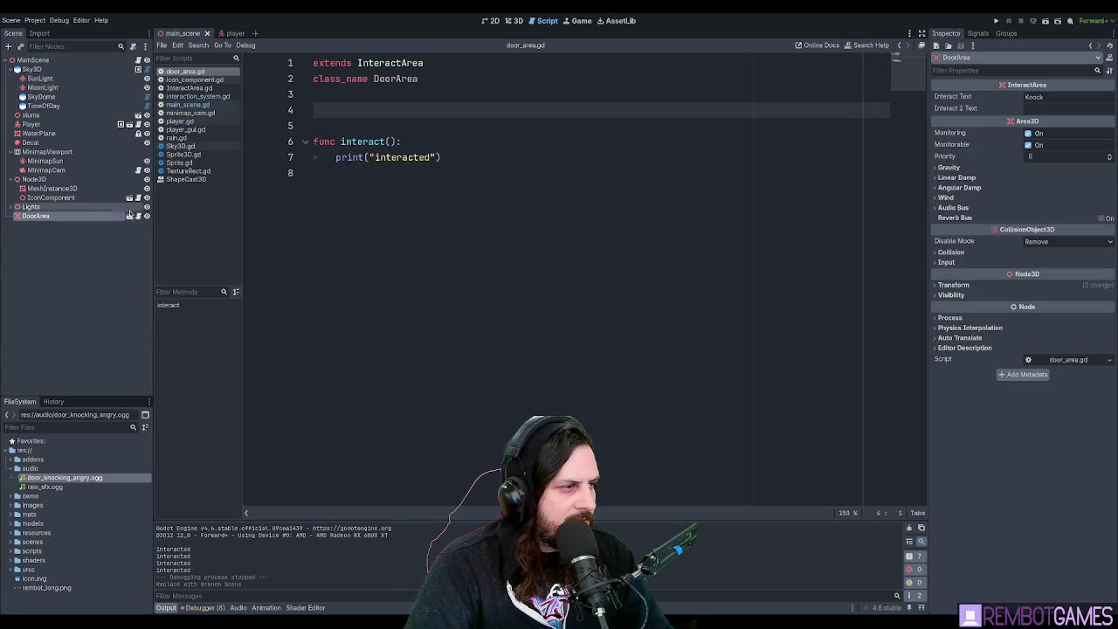
In the door_area scene, reset DoorArea's Transform rotation Y to 0.
click(130, 217)
click(513, 20)
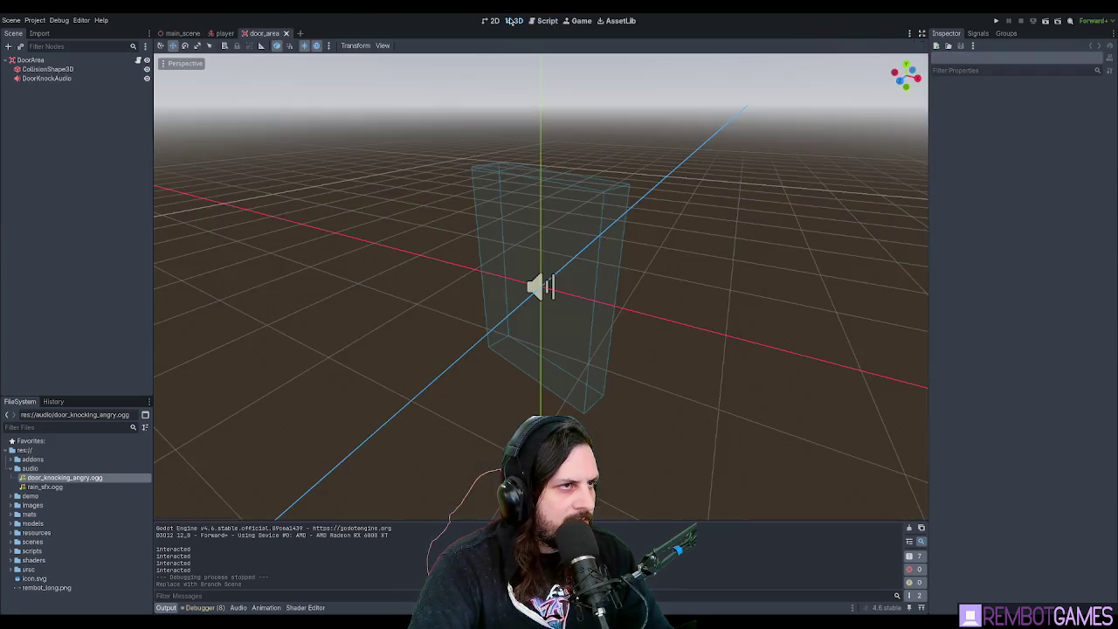
scroll(572, 251, up, 3)
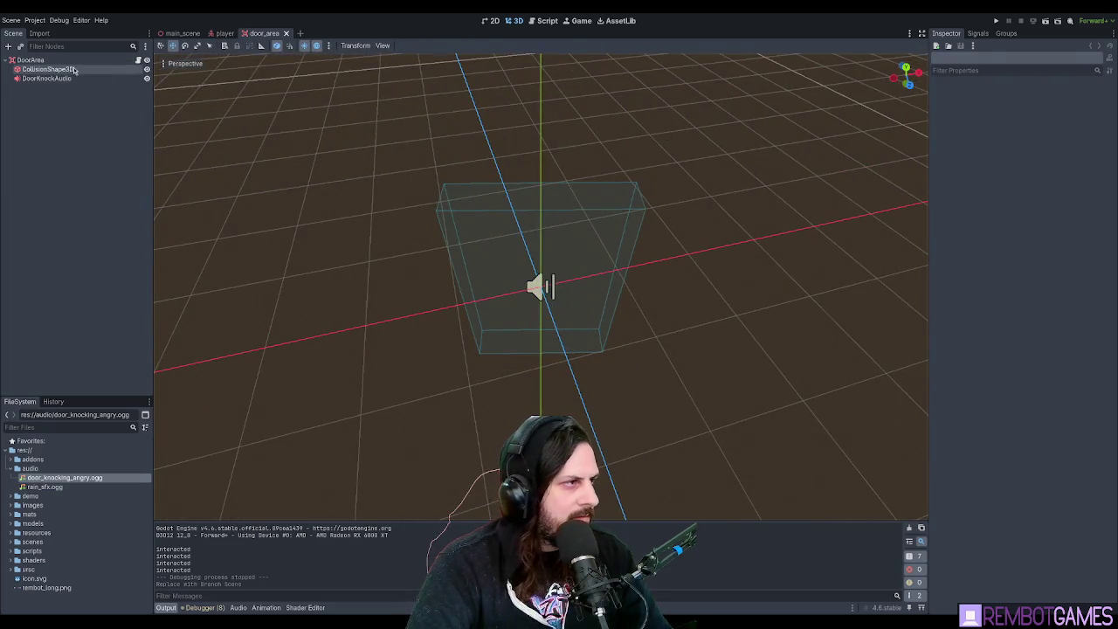
click(31, 59)
click(984, 284)
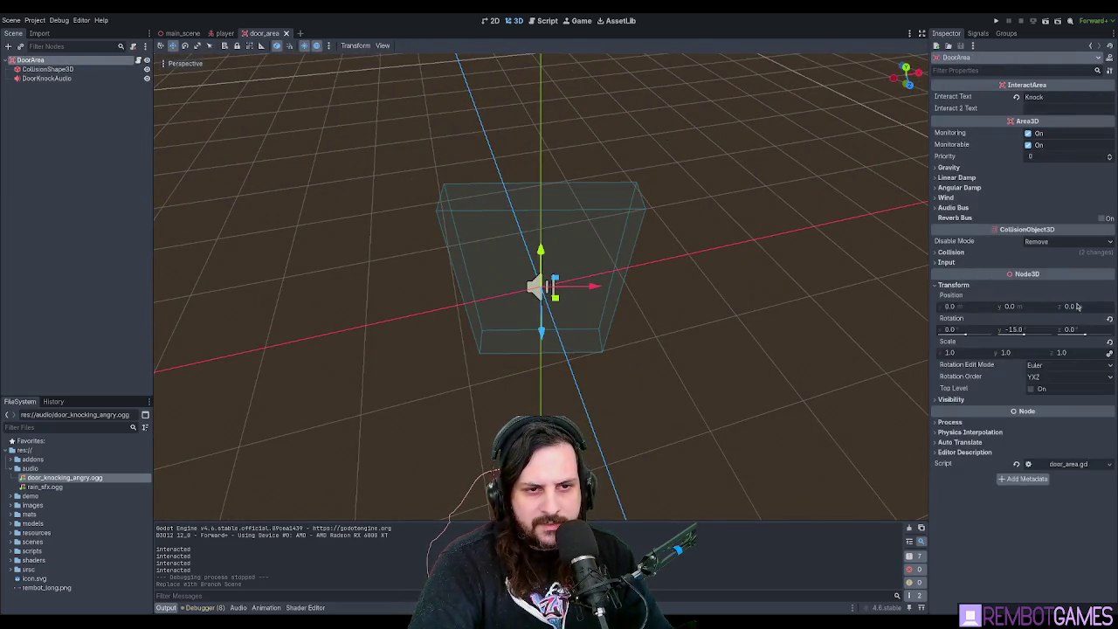
click(1108, 321)
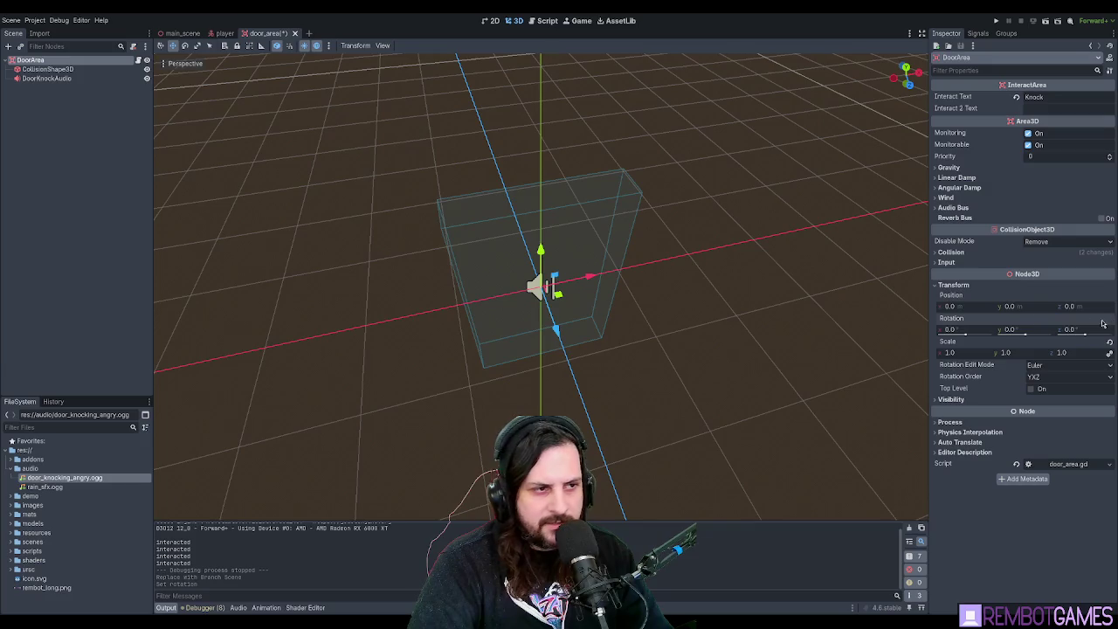
Inspect the CollisionShape3D and DoorKnockAudio nodes, then return to main_scene framing DoorArea.
click(47, 69)
drag(166, 201, 161, 131)
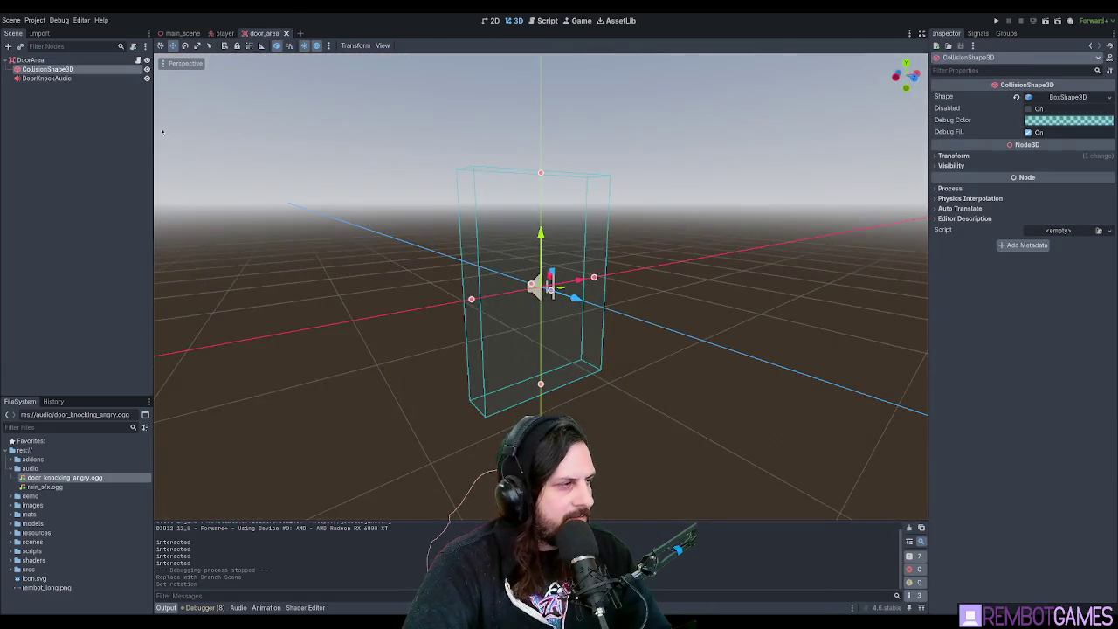
key(Down)
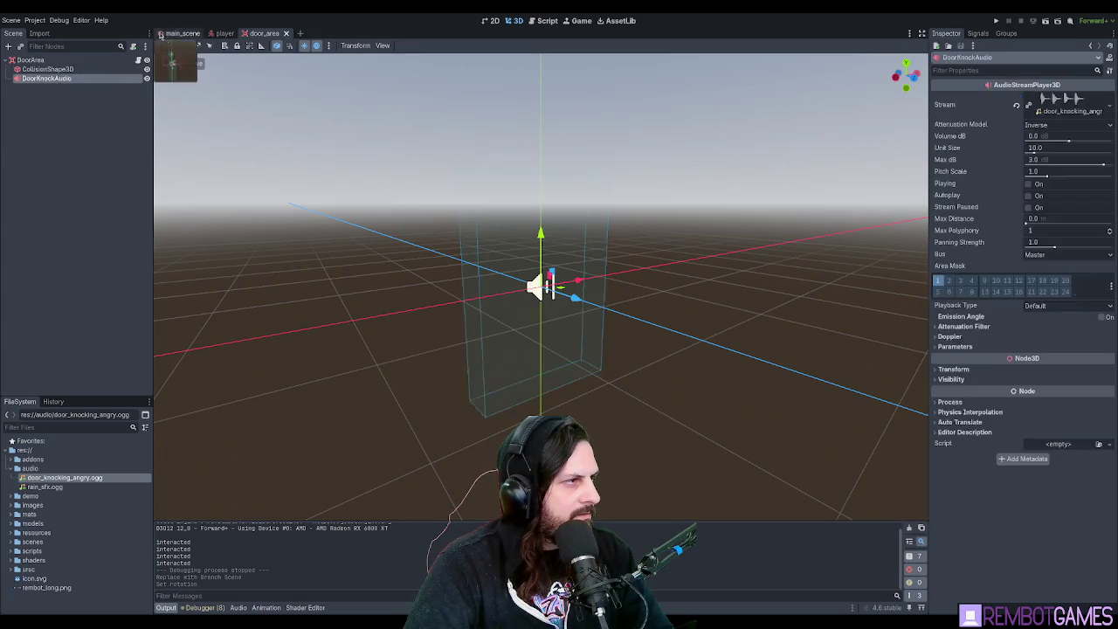
click(160, 34)
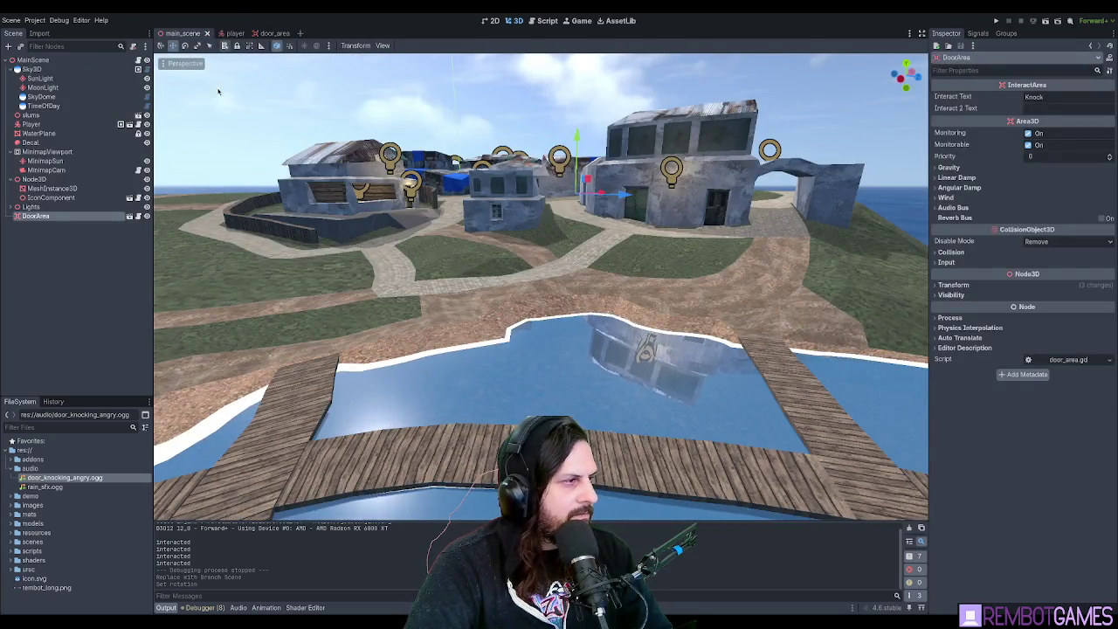
double_click(35, 216)
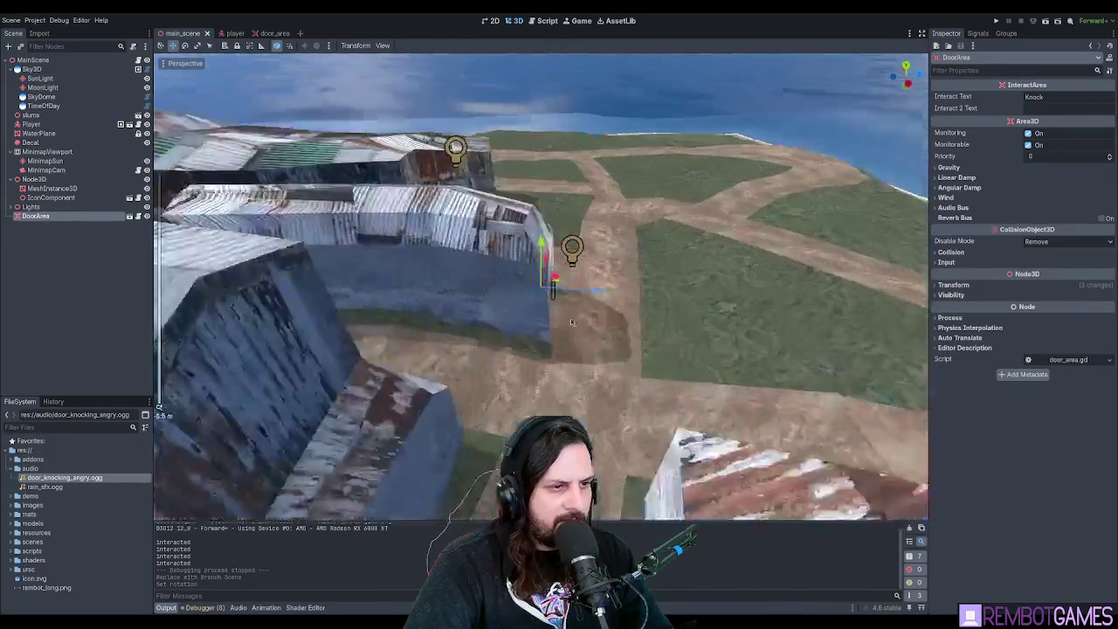
Try rotating the DoorArea instance about 74 degrees, then cancel and undo it.
key(e)
mouse_move(580, 297)
mouse_down()
mouse_move(612, 303)
mouse_move(560, 332)
mouse_up()
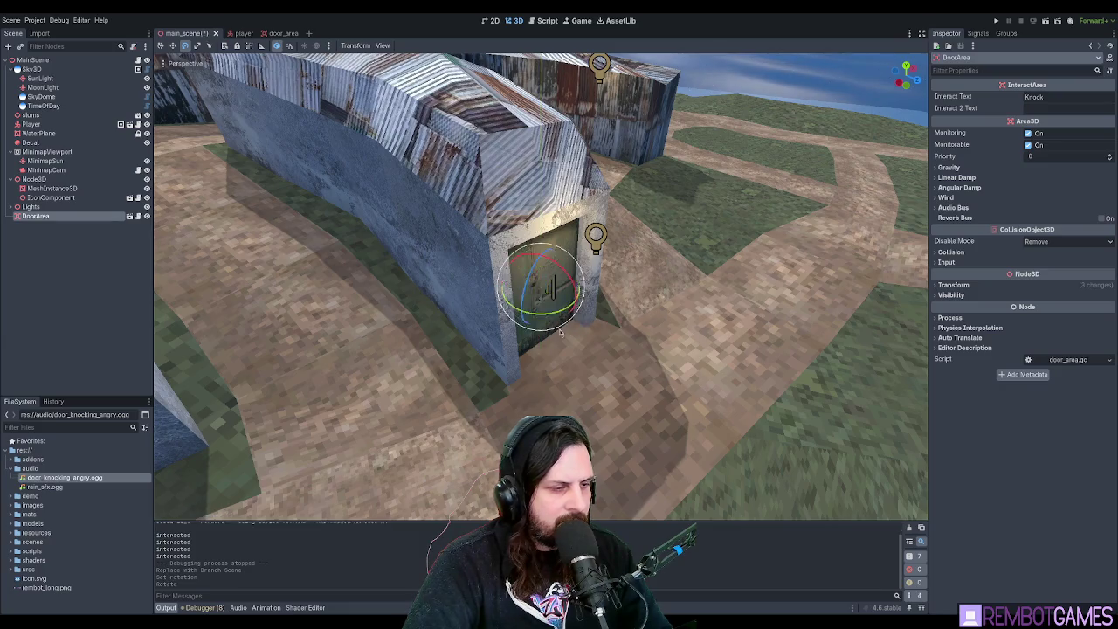
scroll(559, 332, up, 5)
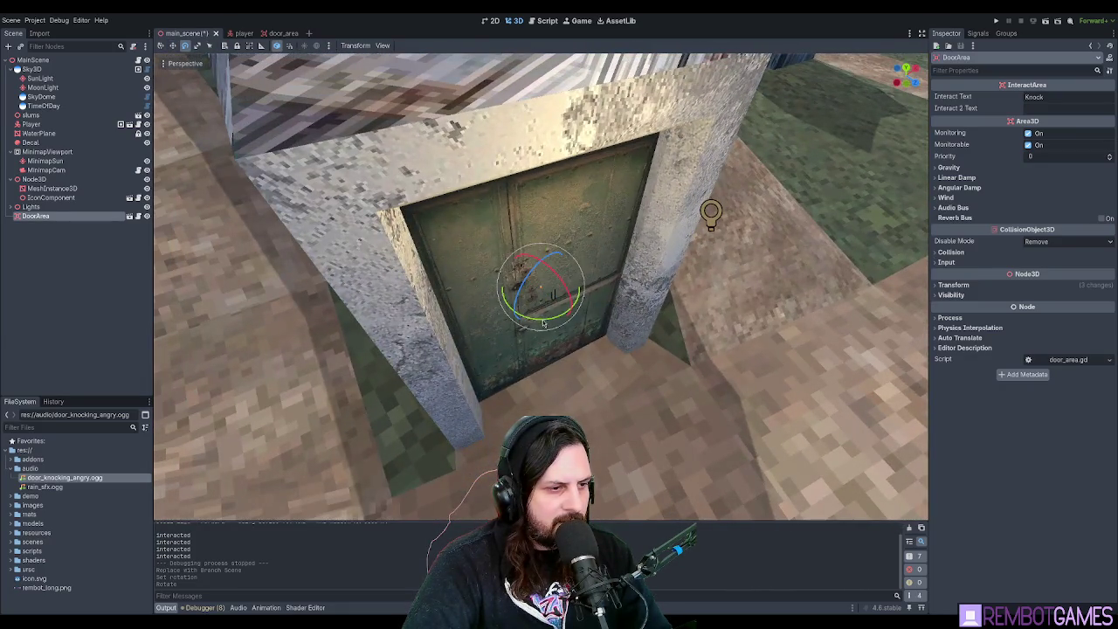
click(510, 322)
key(ctrl+z)
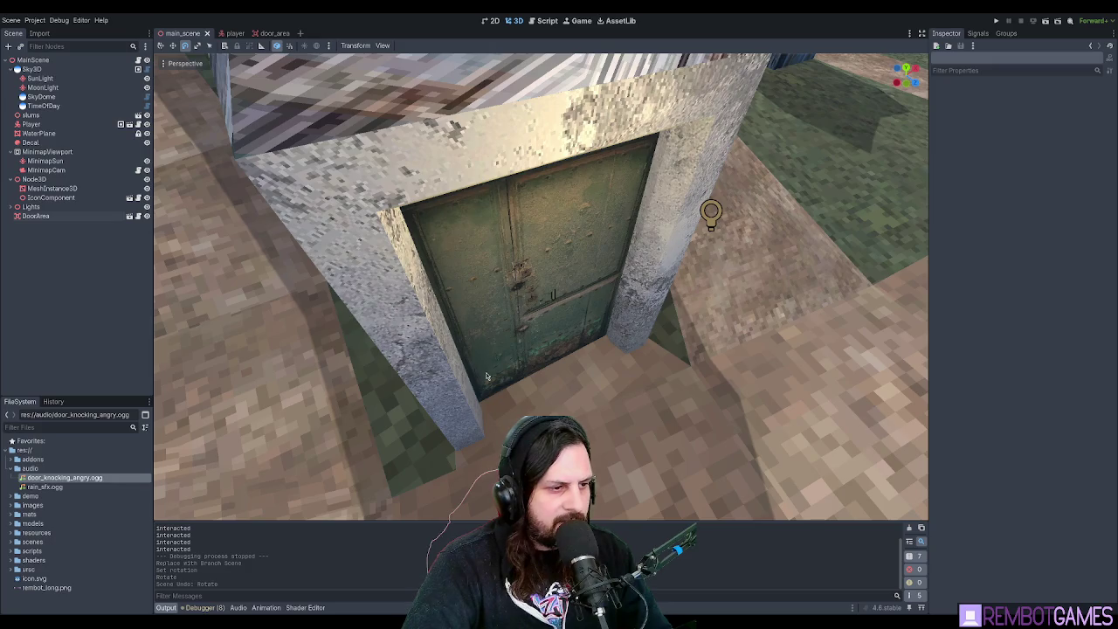
key(q)
scroll(485, 358, up, 1)
scroll(485, 358, up, 6)
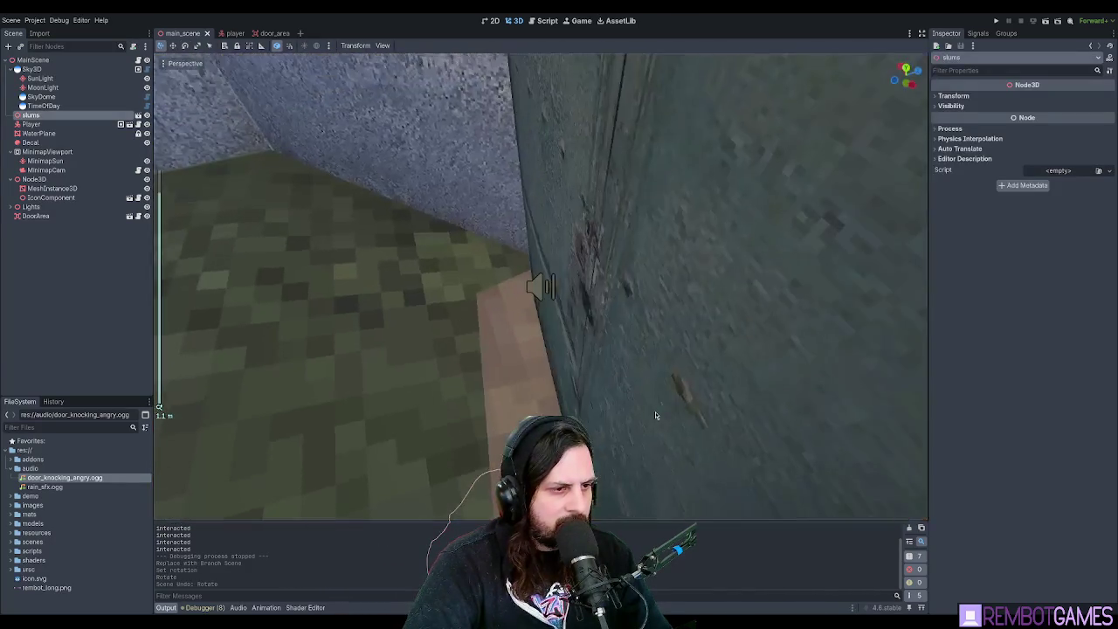
Select DoorArea, centre the view on it and switch to a top-down orthogonal view.
mouse_move(626, 394)
mouse_down()
mouse_move(682, 378)
mouse_move(534, 290)
mouse_move(420, 271)
mouse_up()
click(535, 290)
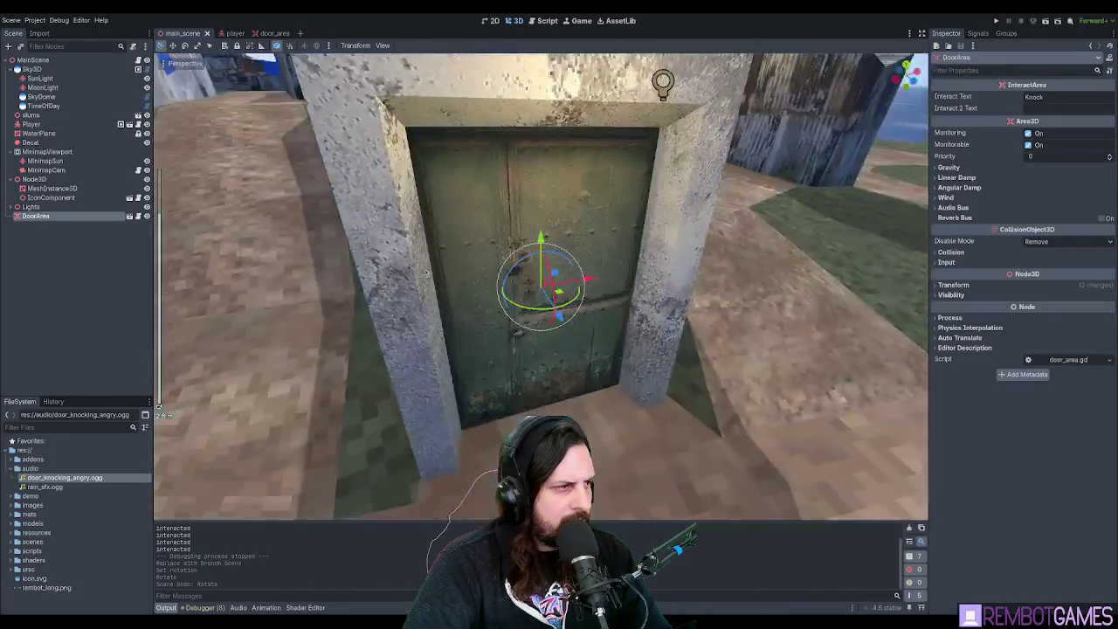
click(76, 246)
click(83, 216)
key(f)
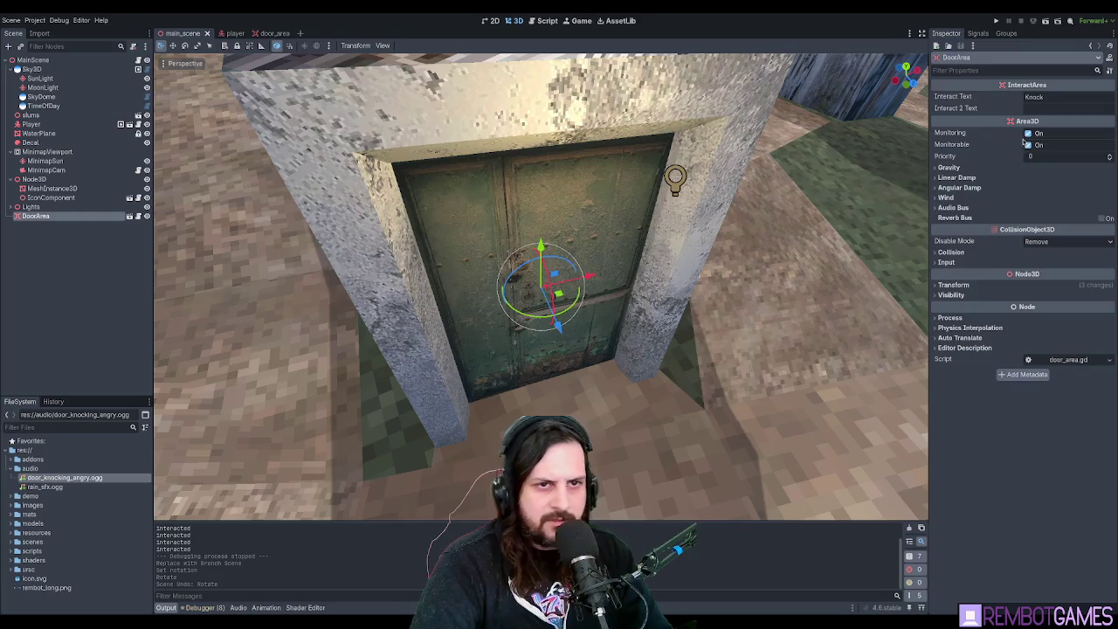
key(KP_7)
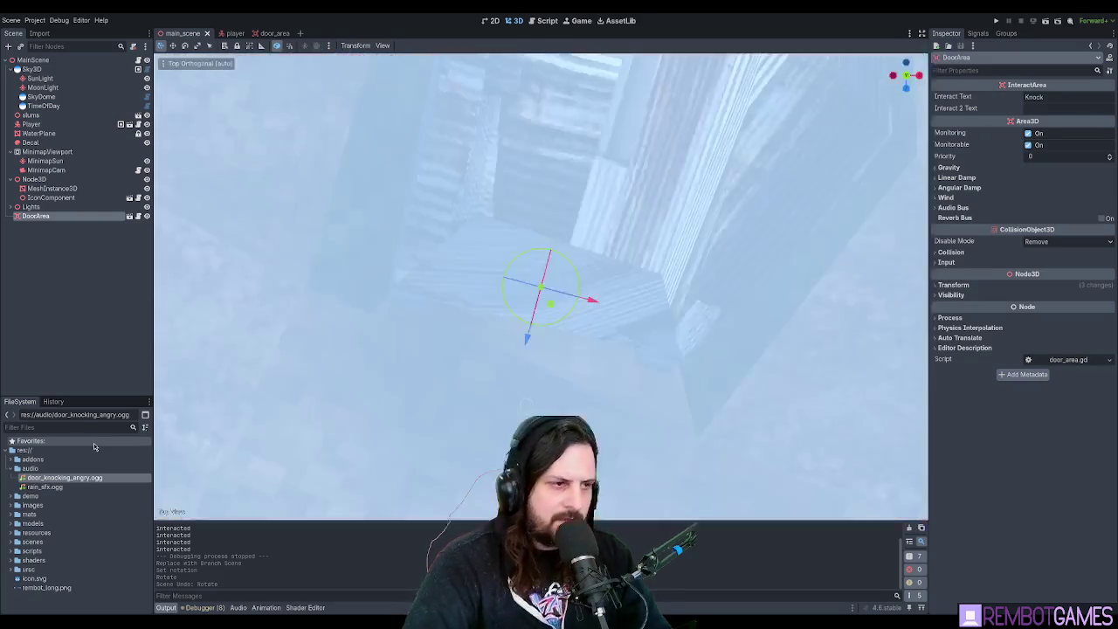
scroll(519, 324, up, 5)
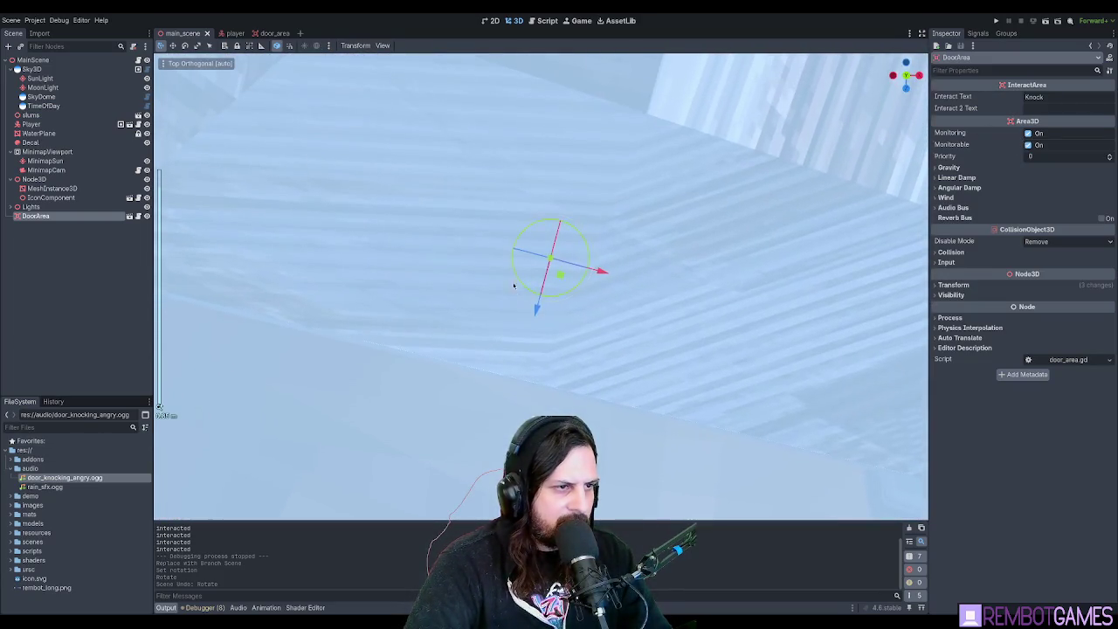
Move and rotate the DoorArea so it lines up flush against the door.
mouse_move(555, 274)
mouse_down()
mouse_move(523, 323)
mouse_move(517, 403)
mouse_up()
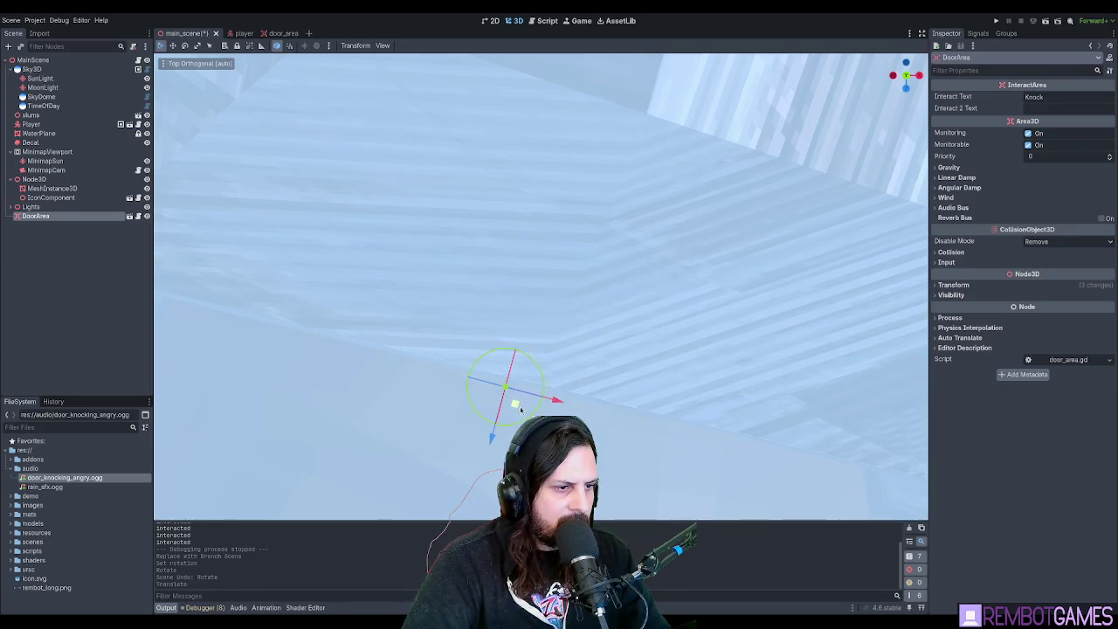
key(r)
key(w)
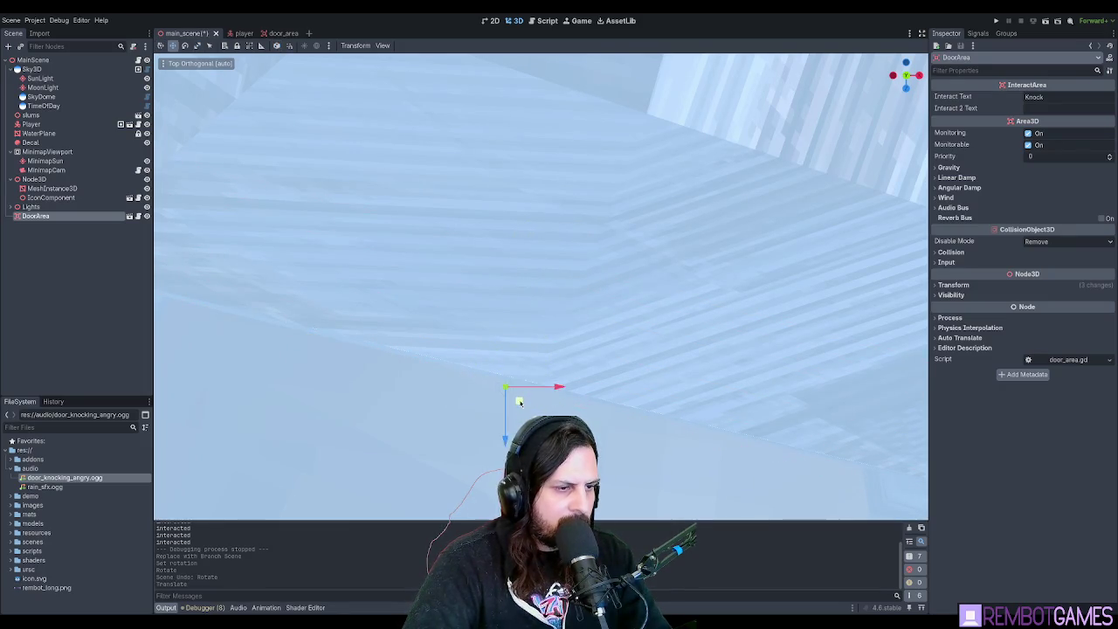
key(e)
mouse_move(531, 414)
mouse_down()
mouse_move(551, 390)
mouse_move(524, 349)
mouse_move(600, 332)
mouse_move(624, 412)
mouse_move(635, 381)
mouse_move(563, 313)
mouse_up()
key(t)
key(w)
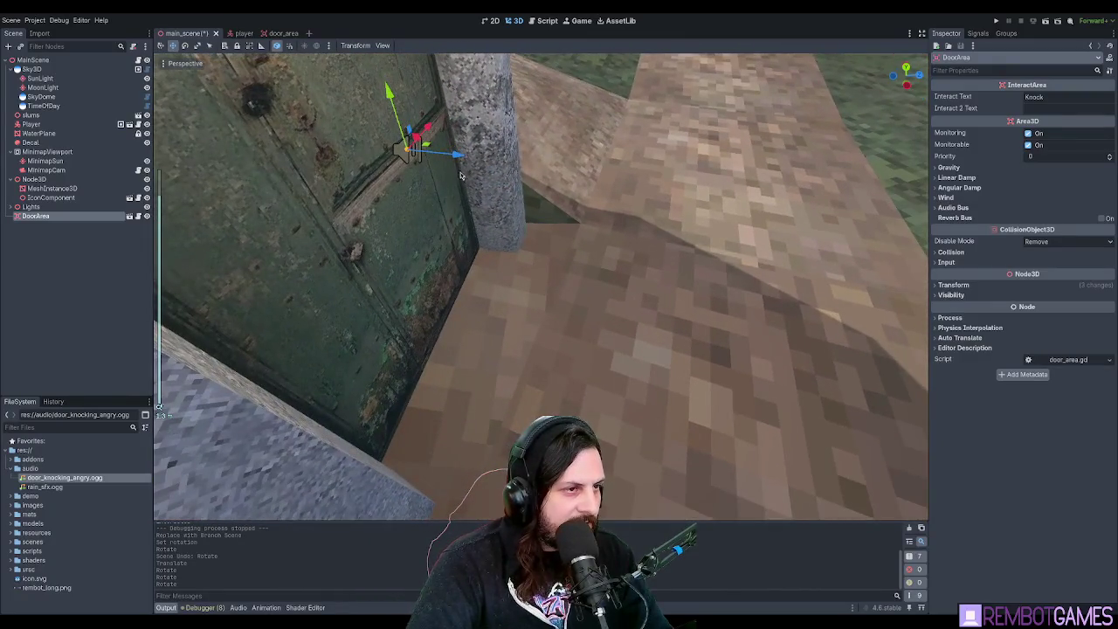
mouse_move(437, 157)
mouse_down()
mouse_move(370, 156)
mouse_move(431, 151)
mouse_move(516, 285)
mouse_up()
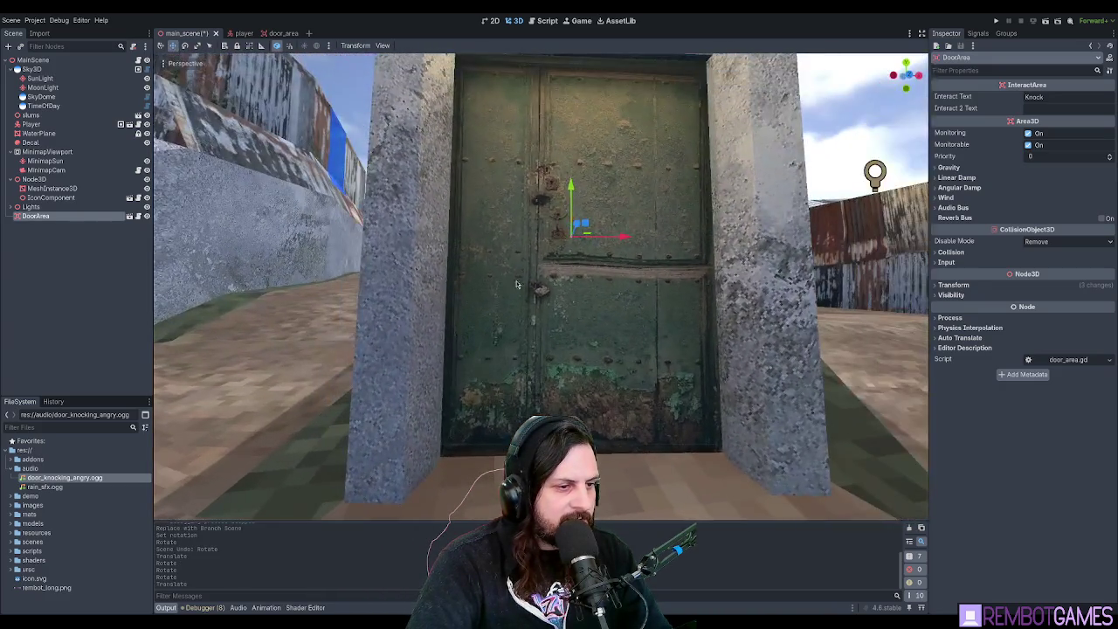
drag(569, 174, 569, 198)
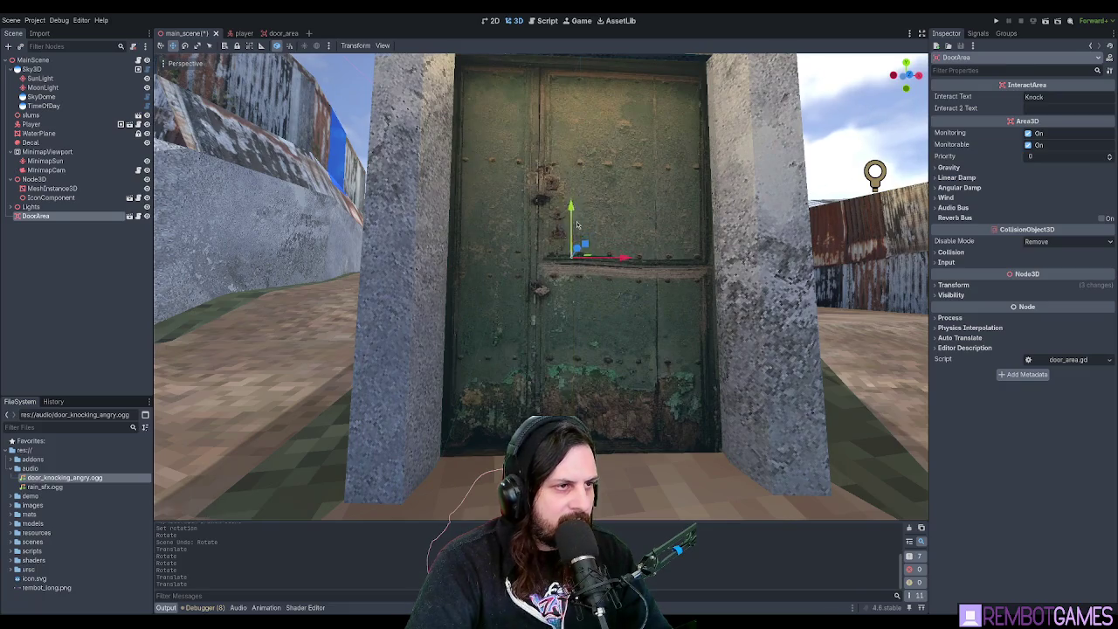
Save main_scene and open door_area.gd with the caret on empty line 4.
scroll(575, 254, down, 3)
scroll(576, 253, down, 5)
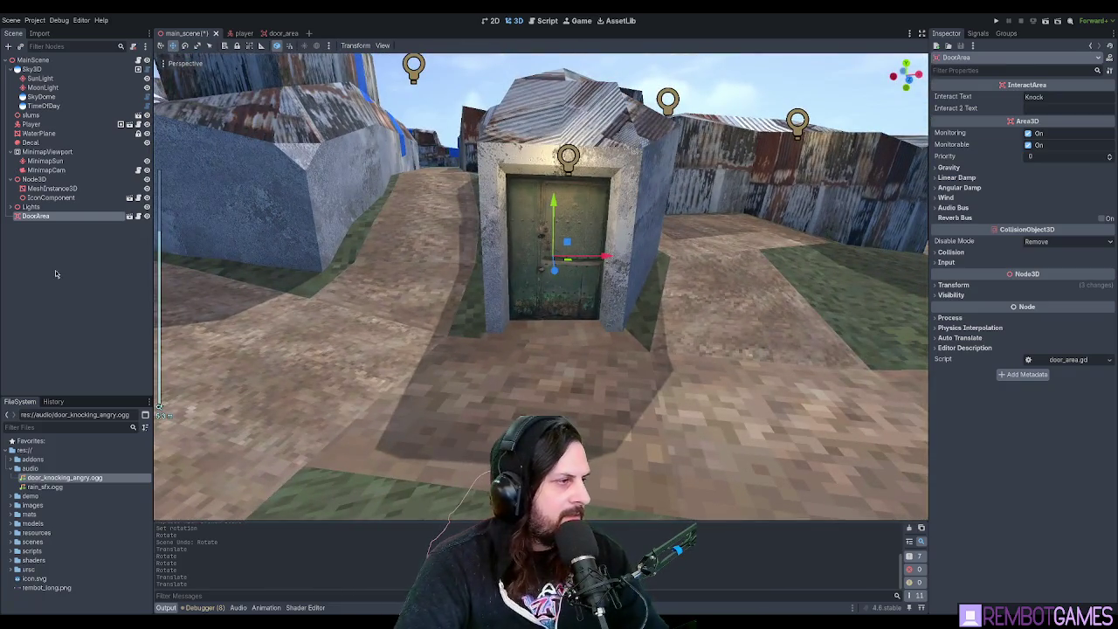
key(ctrl+s)
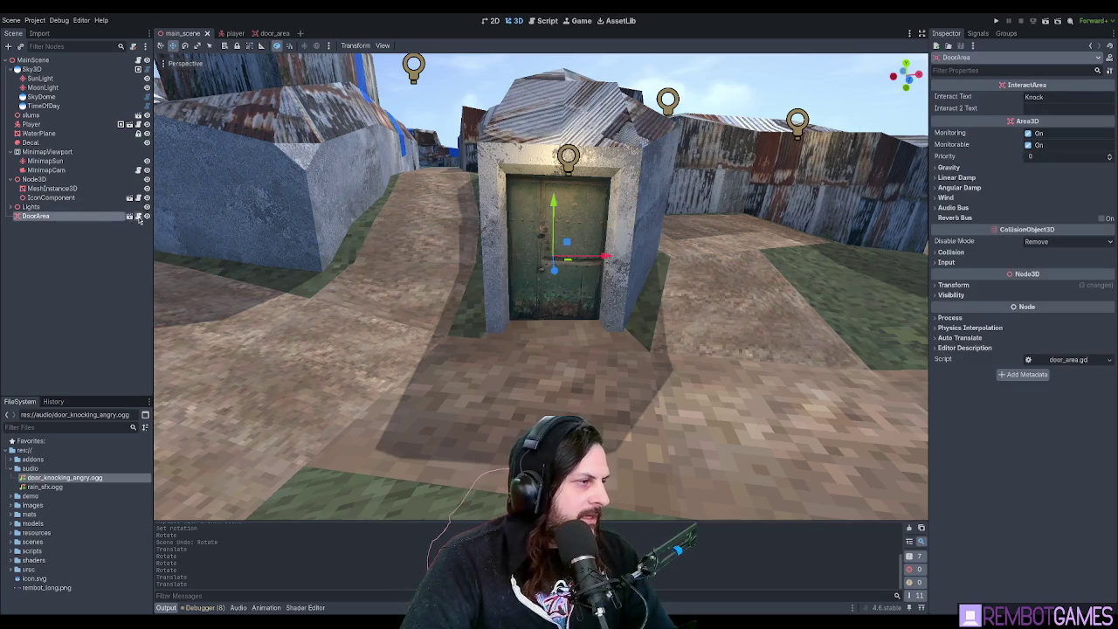
click(138, 216)
click(407, 77)
click(434, 114)
text(@)
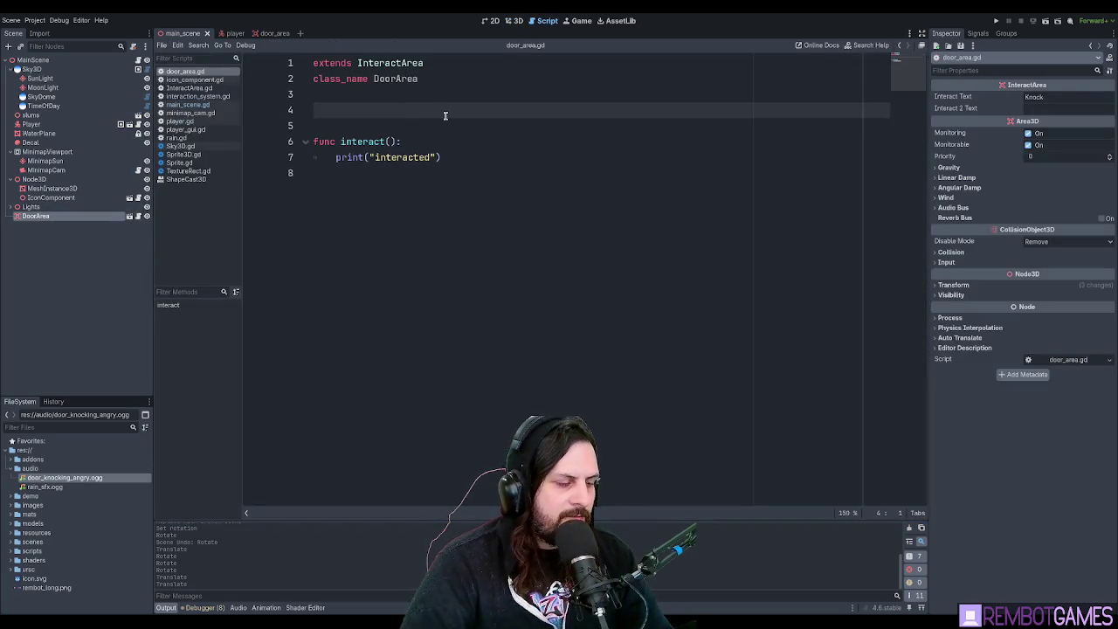
text(export )
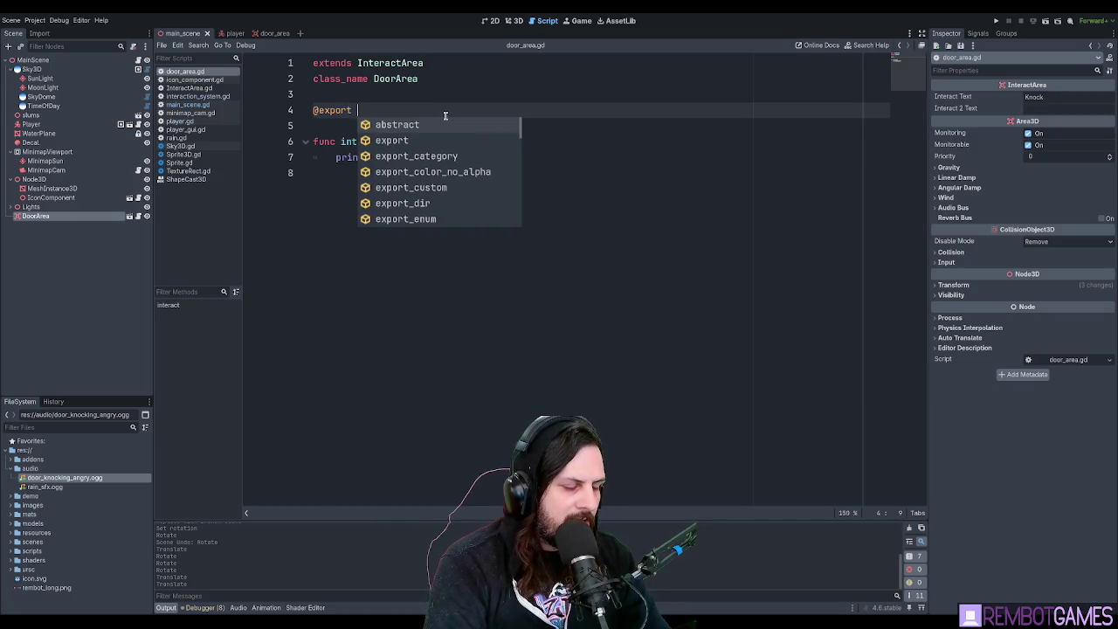
text(var person_who_lives_here:String)
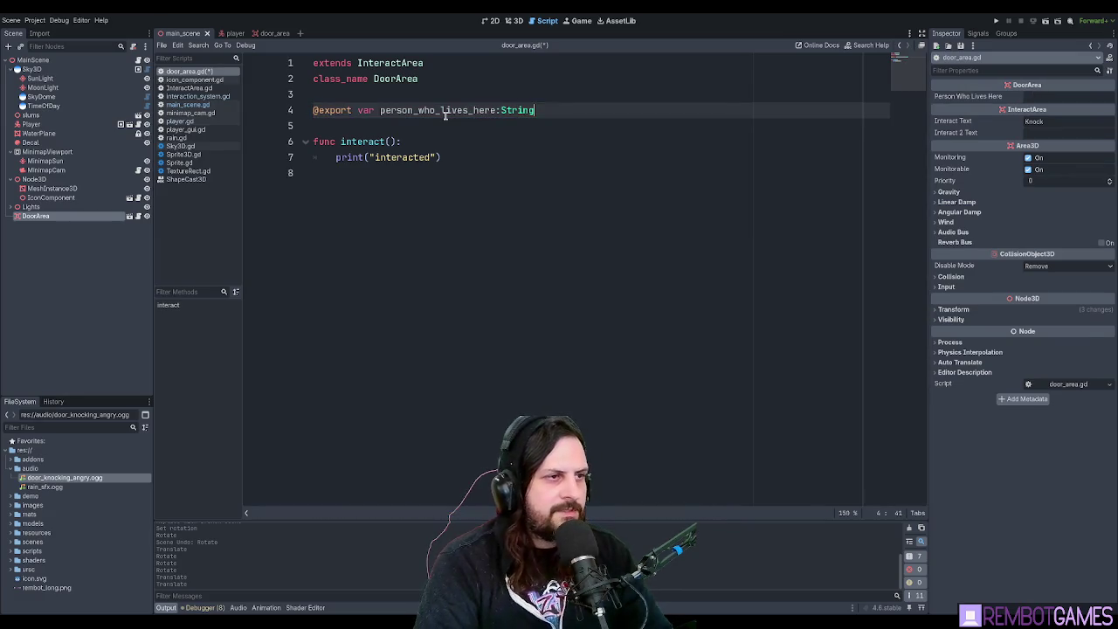
key(Return)
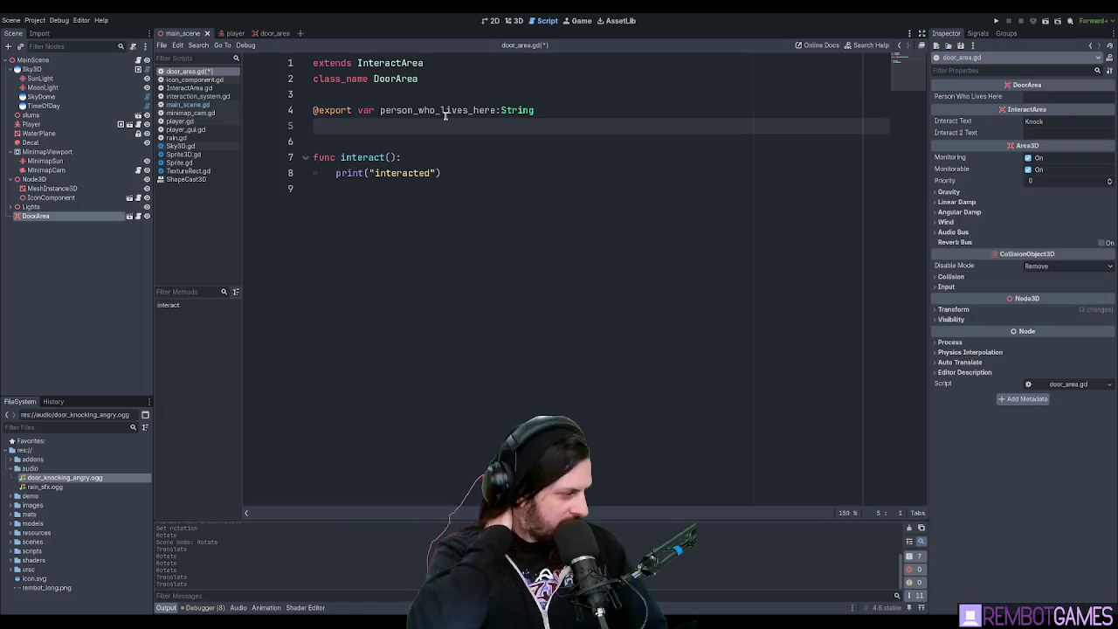
key(ctrl+s)
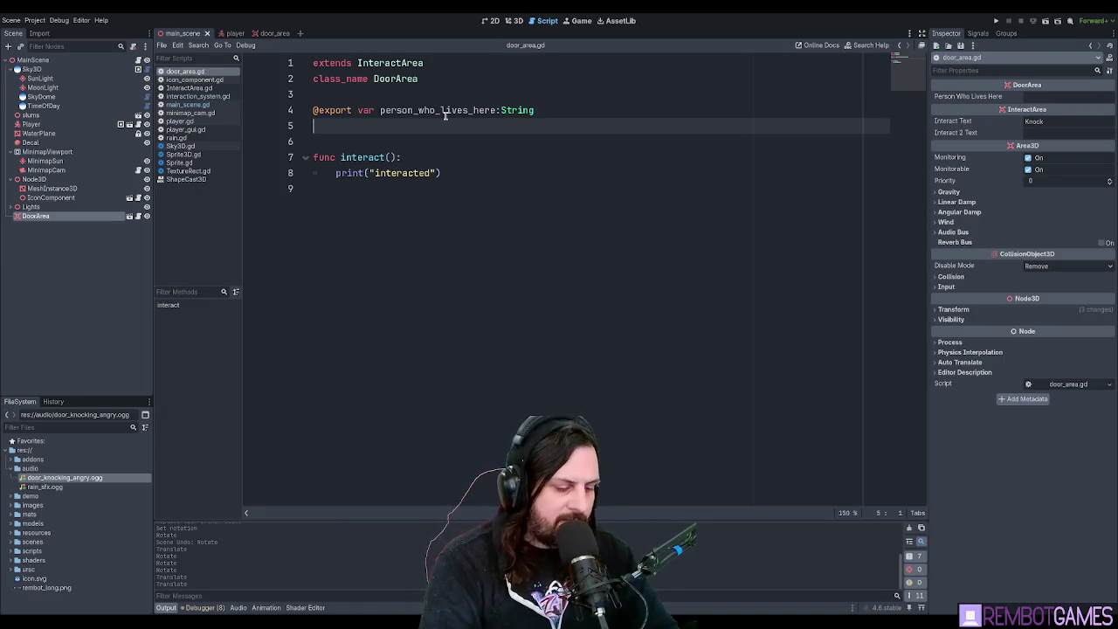
key(Return)
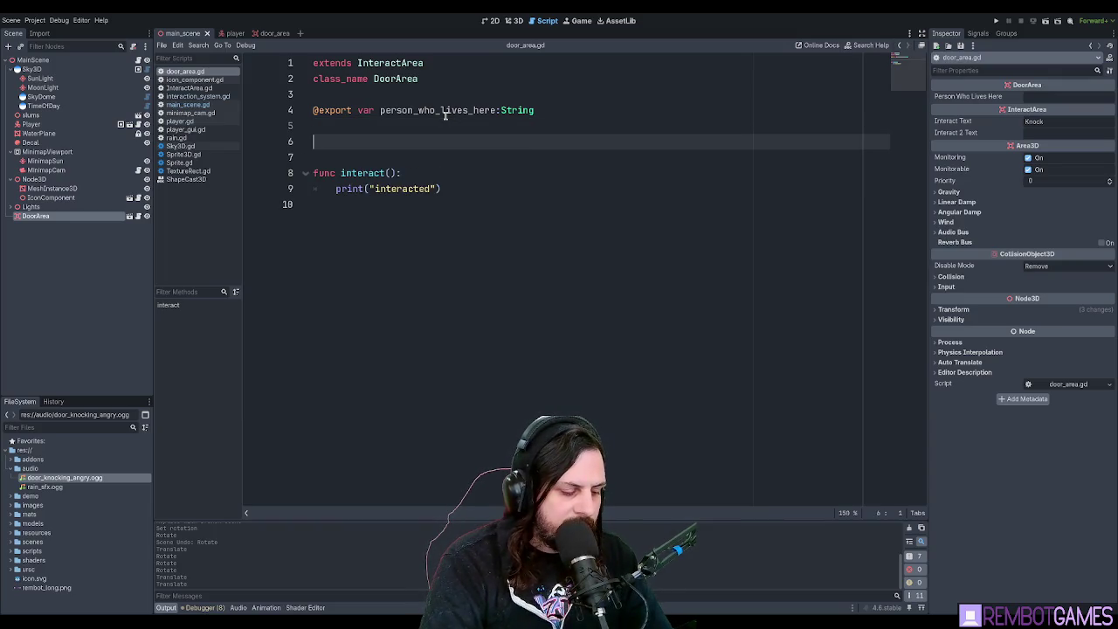
text(@)
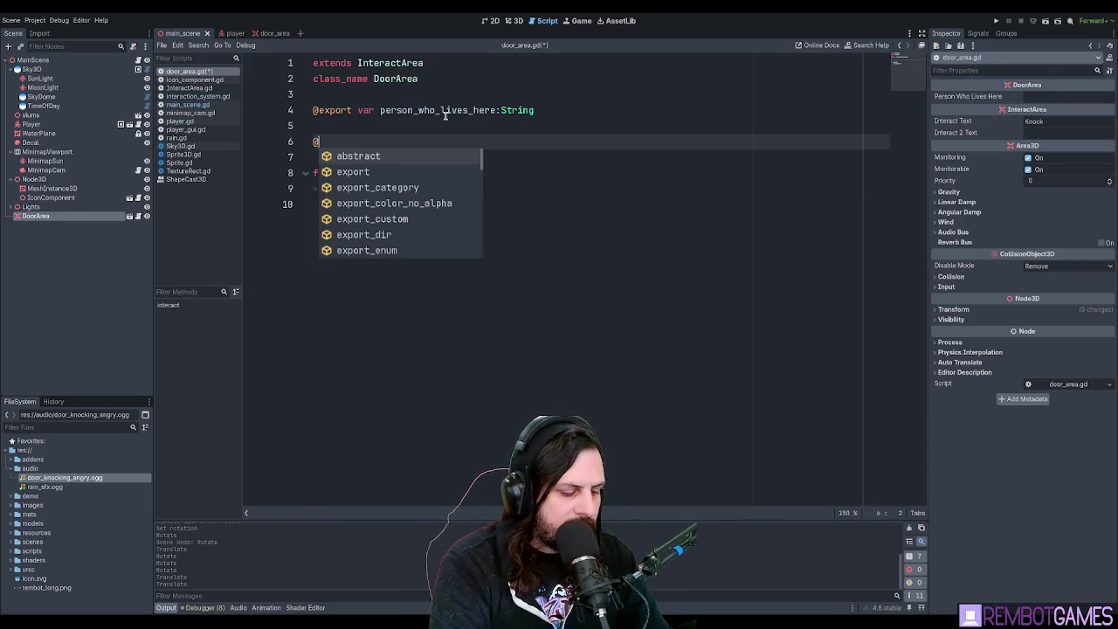
key(BackSpace)
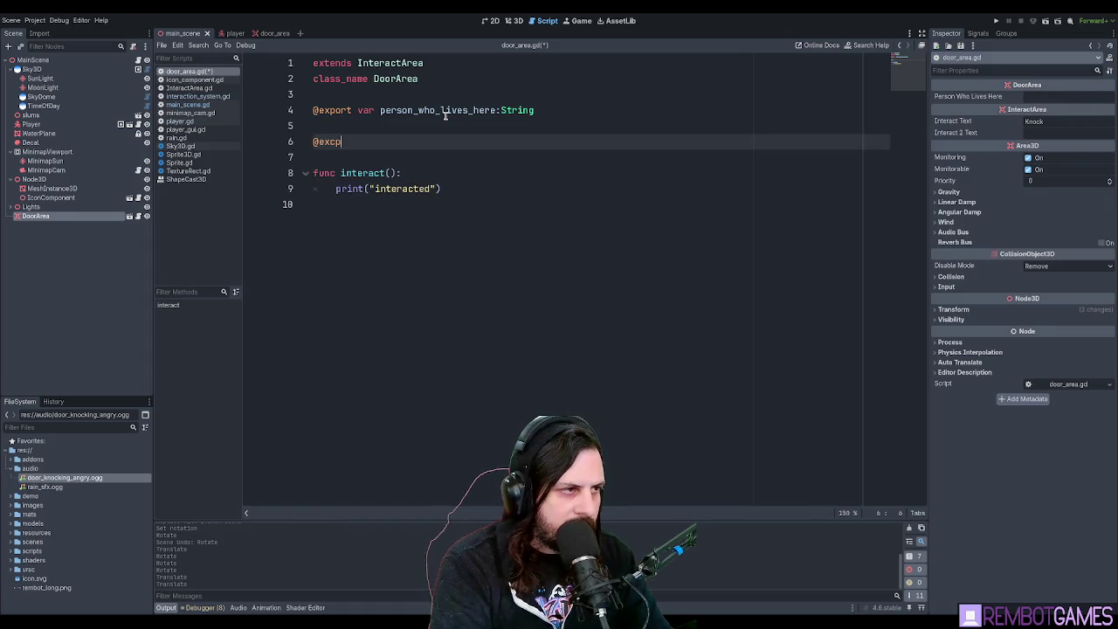
key(BackSpace)
key(BackSpace)
text(port anyon)
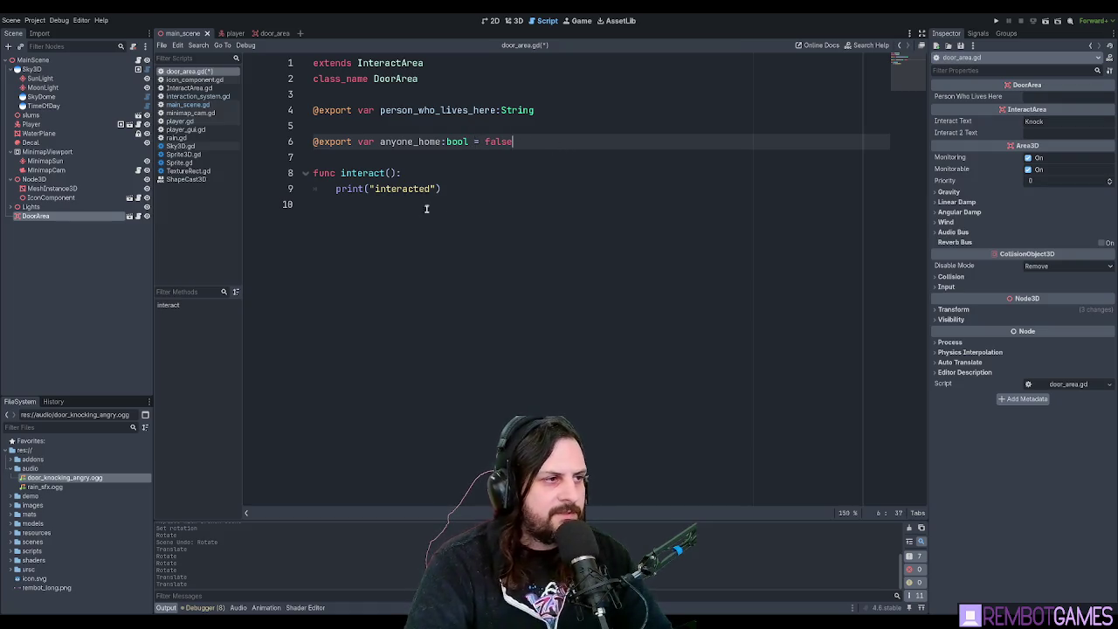
click(428, 126)
key(BackSpace)
Save door_area.gd with the two exports on adjacent lines.
click(542, 126)
key(ctrl+s)
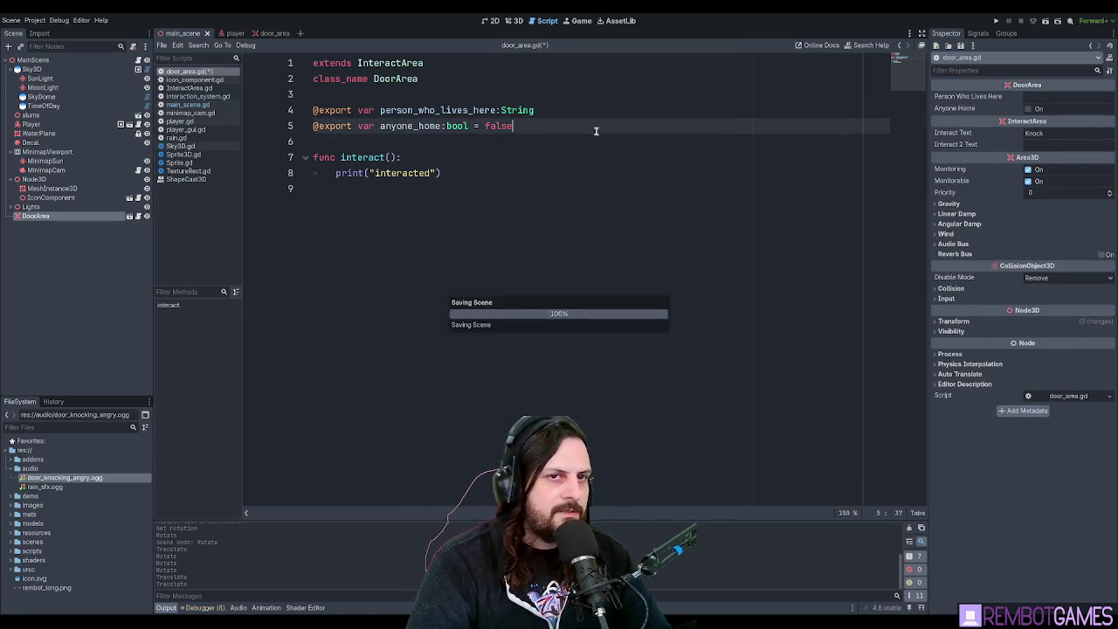
click(378, 135)
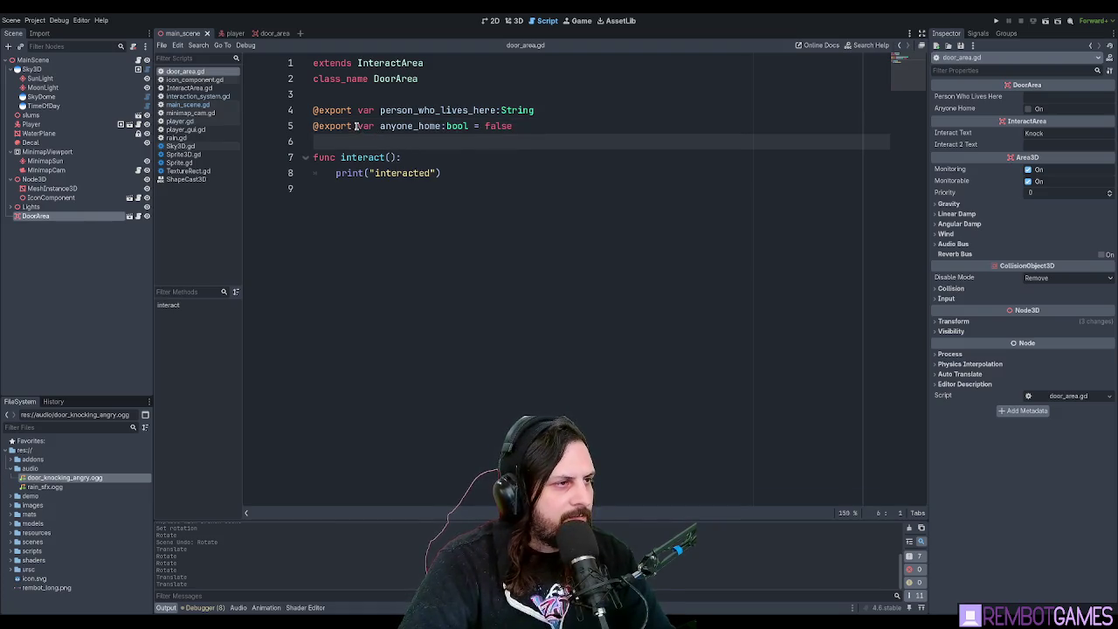
drag(355, 126, 312, 126)
key(BackSpace)
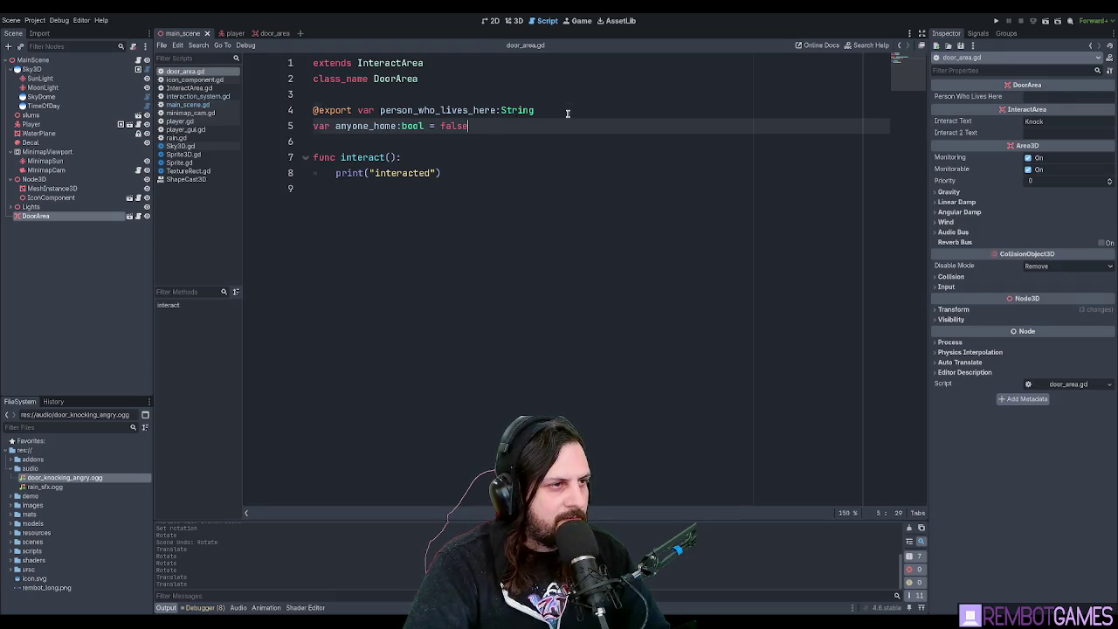
key(ctrl+z)
key(ctrl+s)
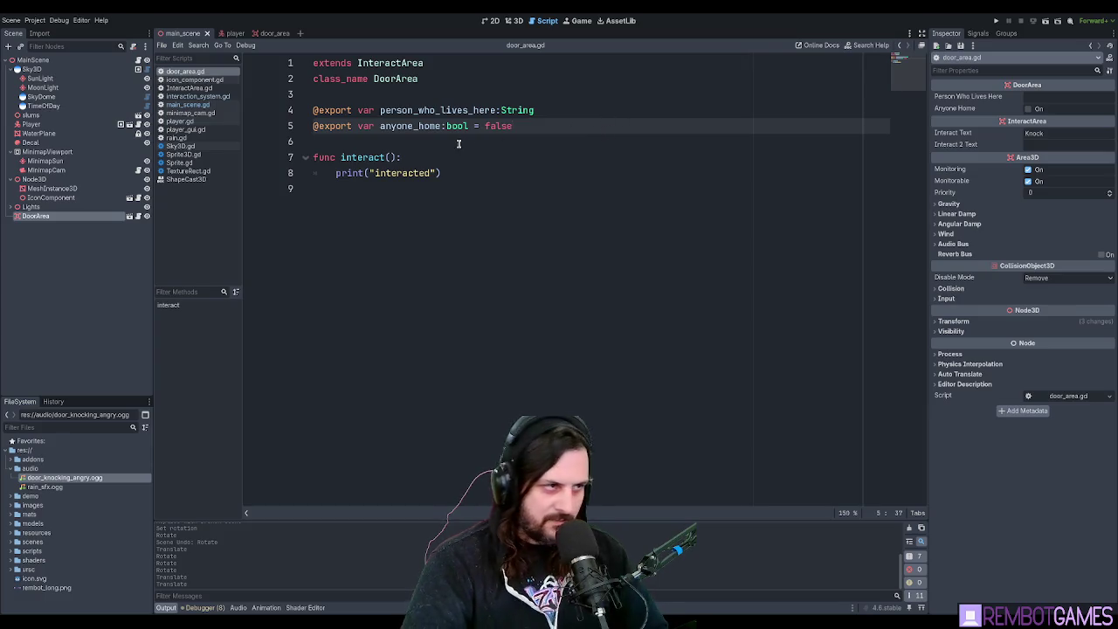
click(60, 218)
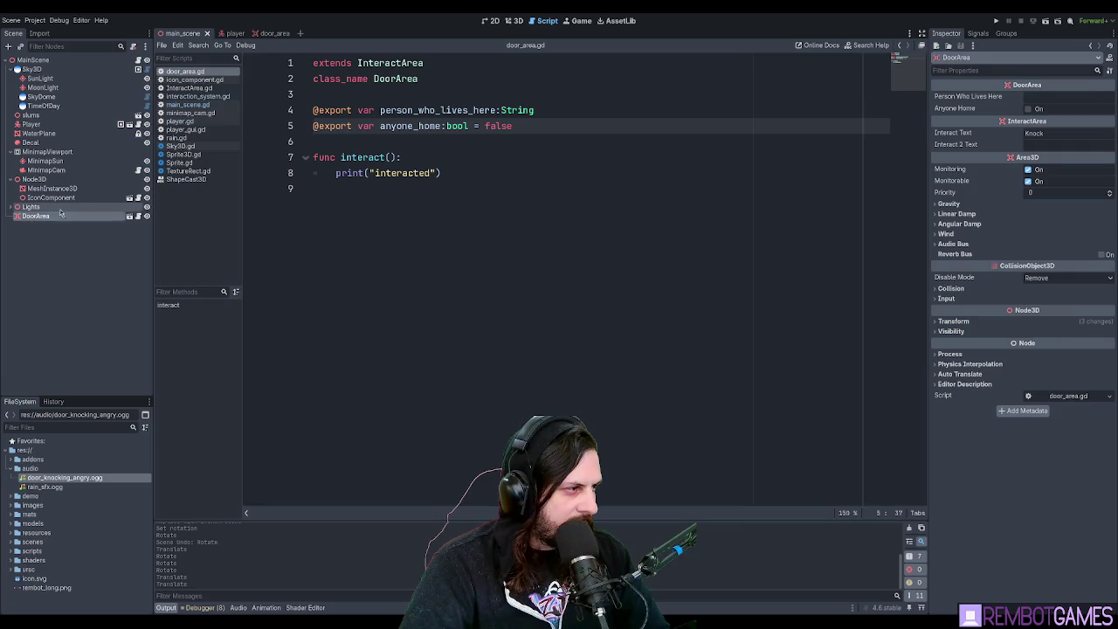
click(420, 143)
click(443, 155)
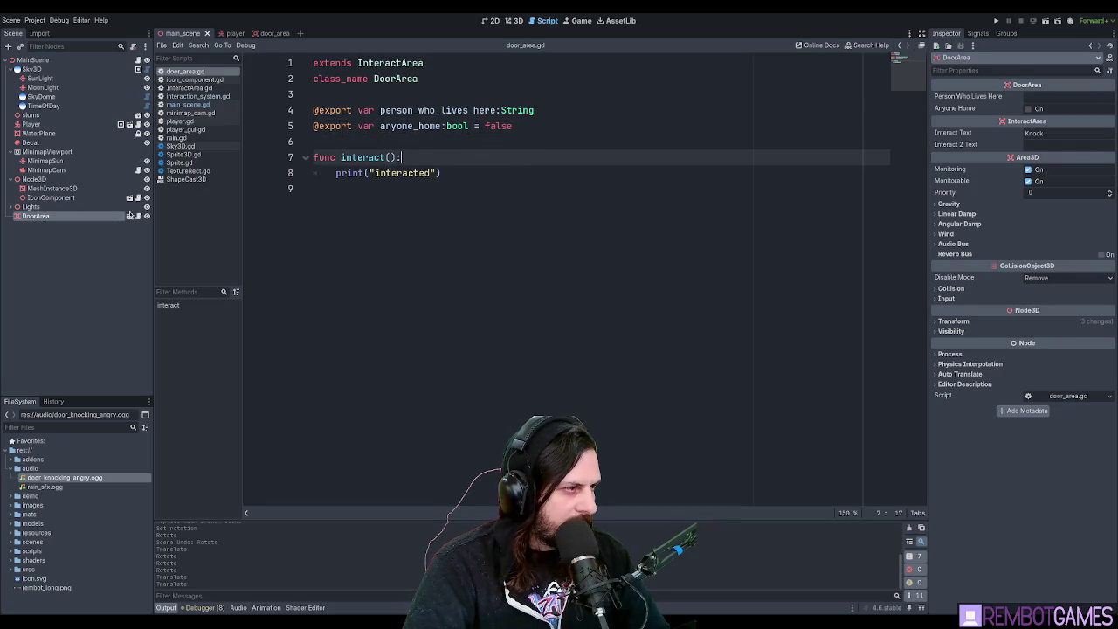
click(131, 218)
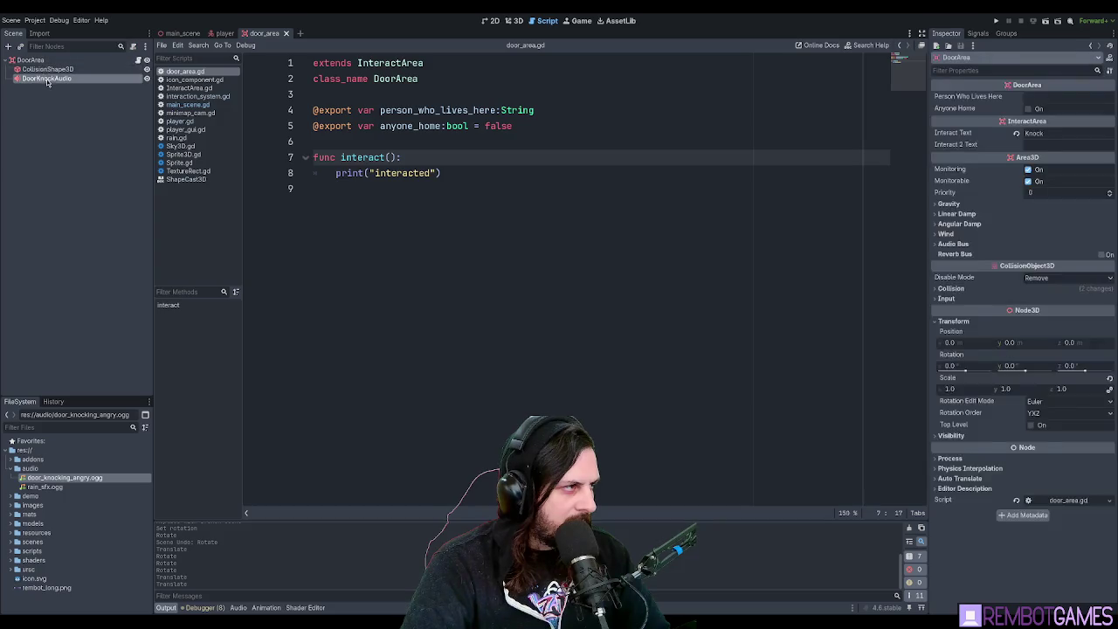
drag(66, 85, 410, 94)
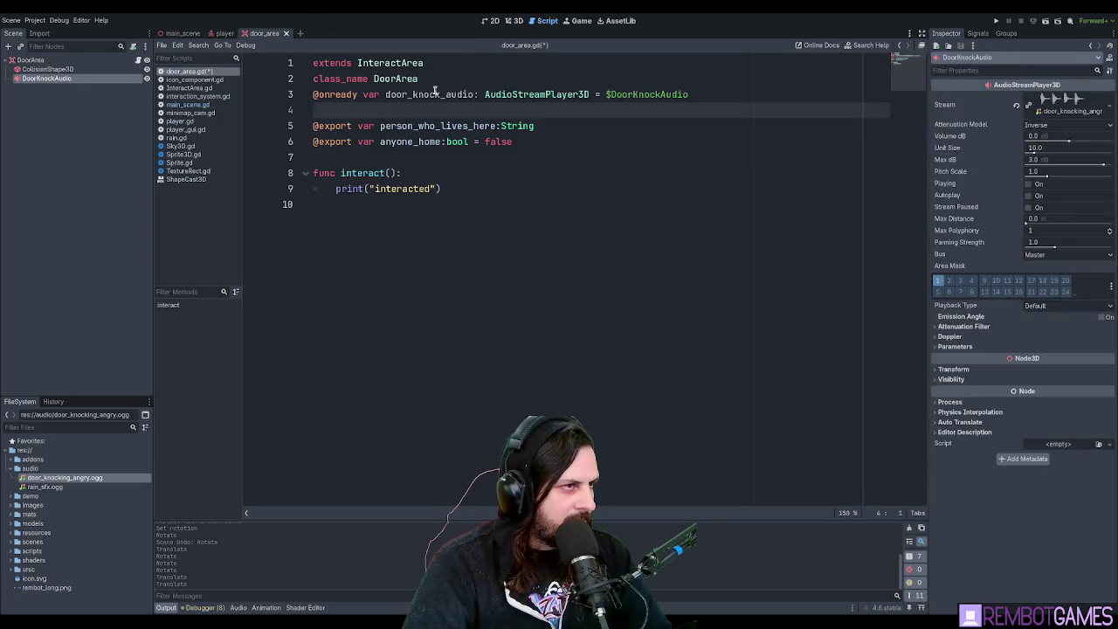
double_click(443, 110)
key(ctrl+c)
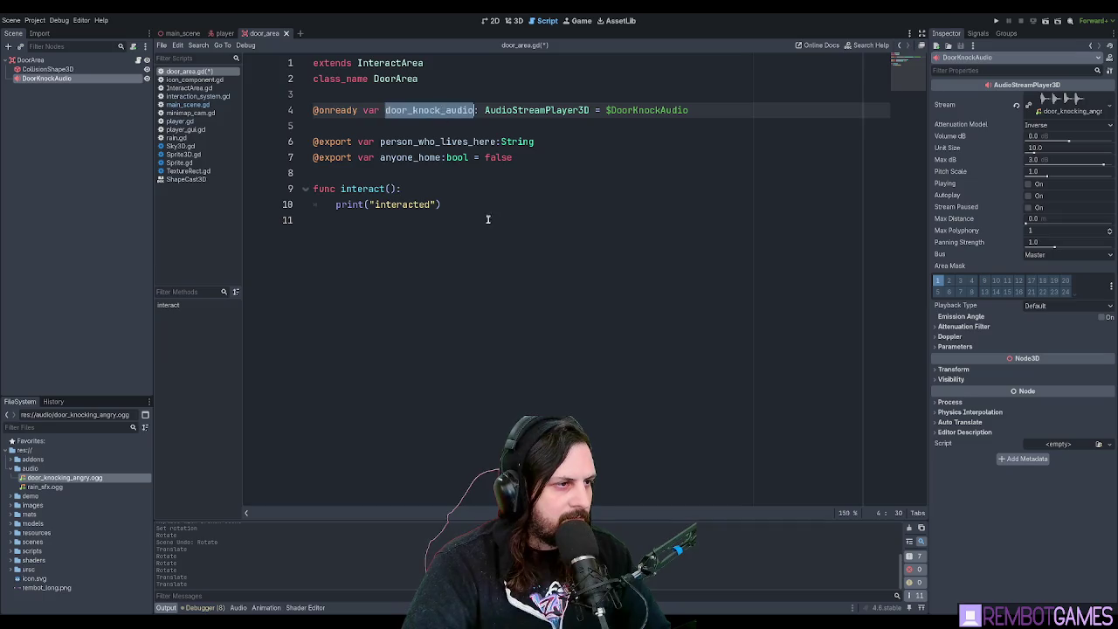
Replace print("interacted") in interact() with door_knock_audio.play() and run the game with F5.
click(431, 229)
key(Tab)
key(ctrl+v)
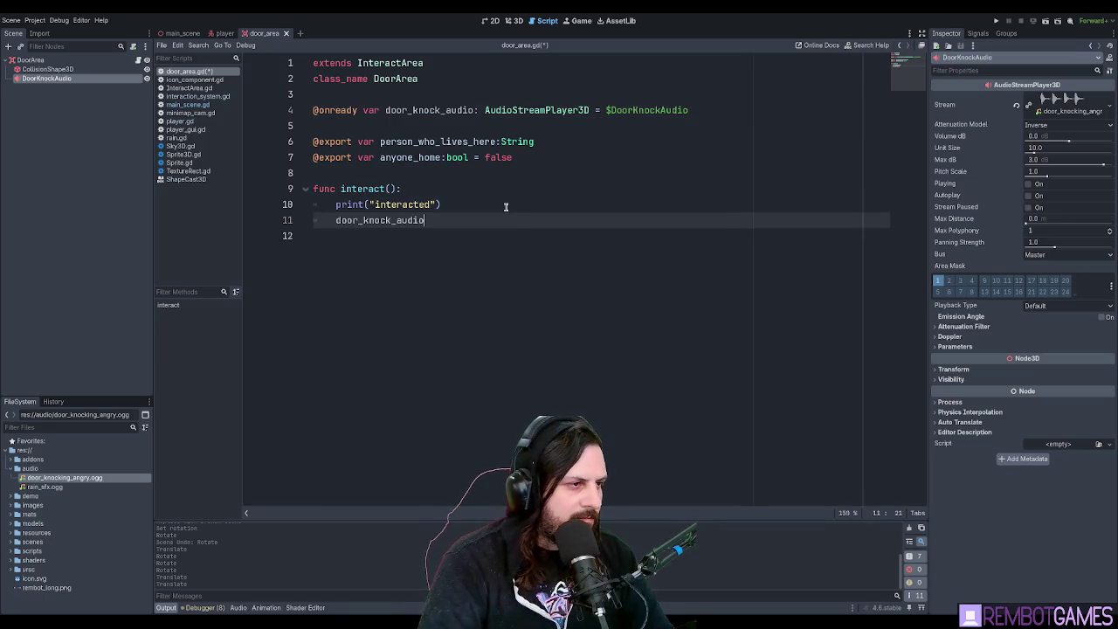
key(Up)
key(shift+Home)
key(BackSpace)
key(ctrl+shift+k)
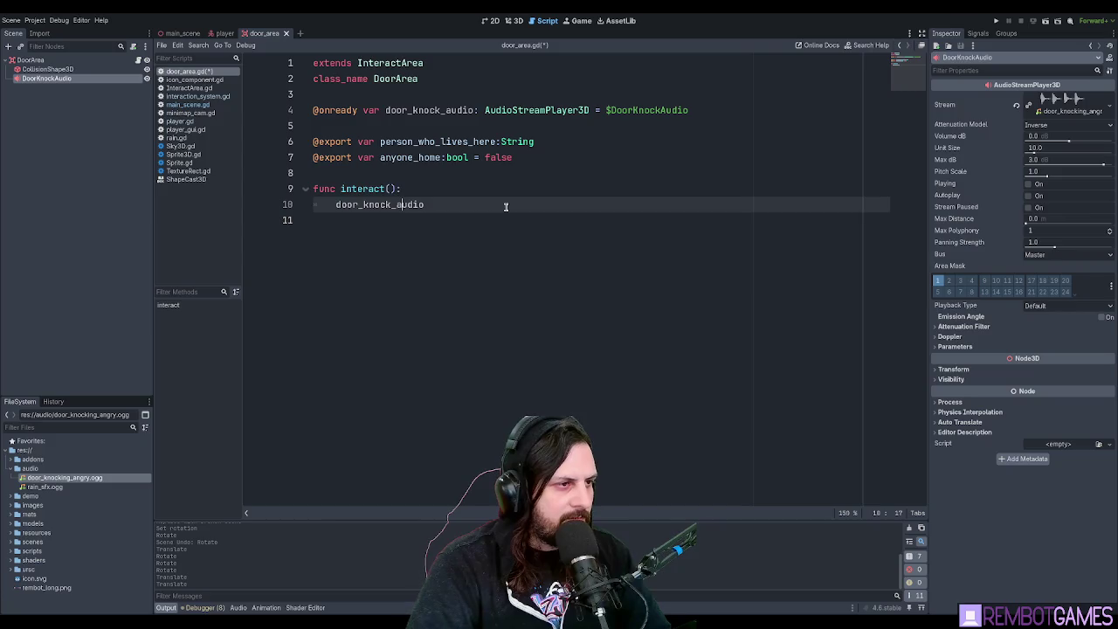
text(.play()
key(F5)
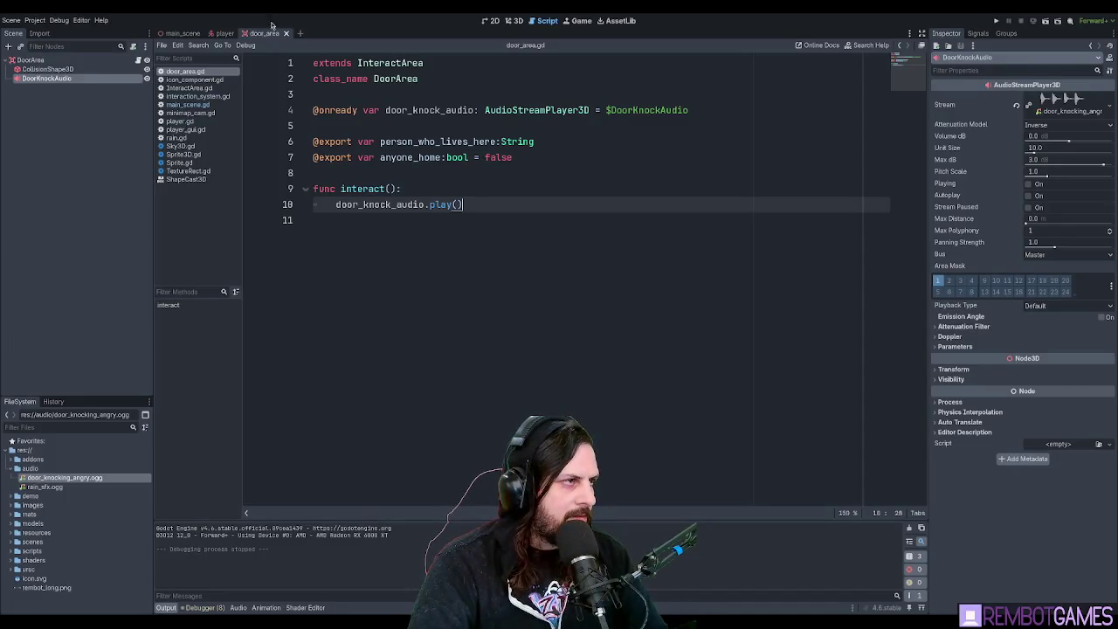
Set DoorKnockAudio's Unit Size to 2.0 and preview the knock with Playing.
click(516, 20)
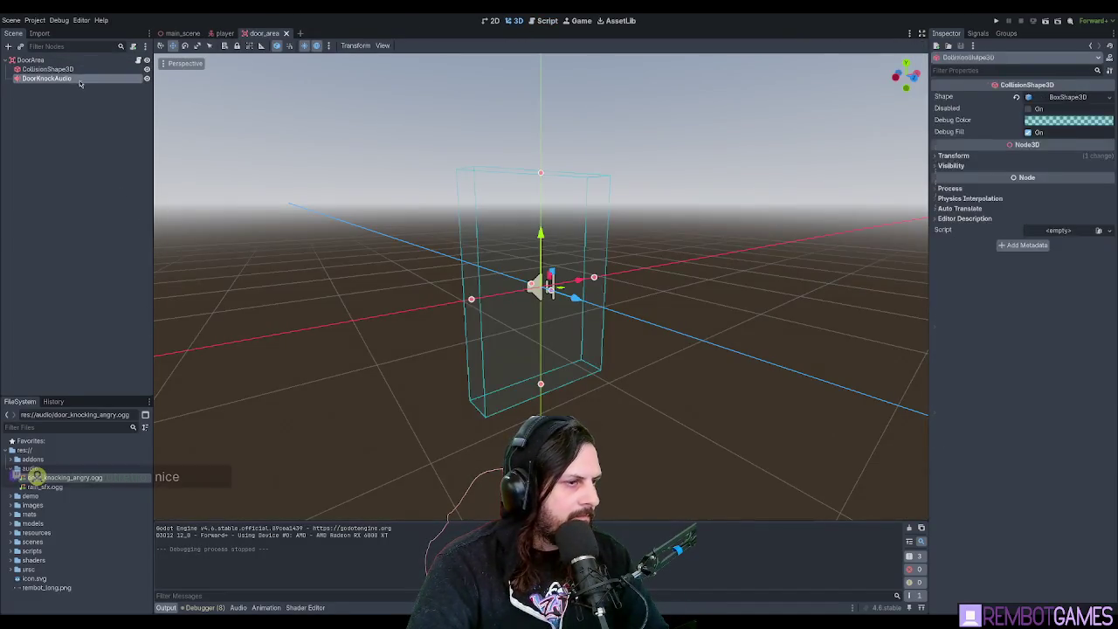
scroll(568, 297, up, 2)
scroll(568, 297, down, 5)
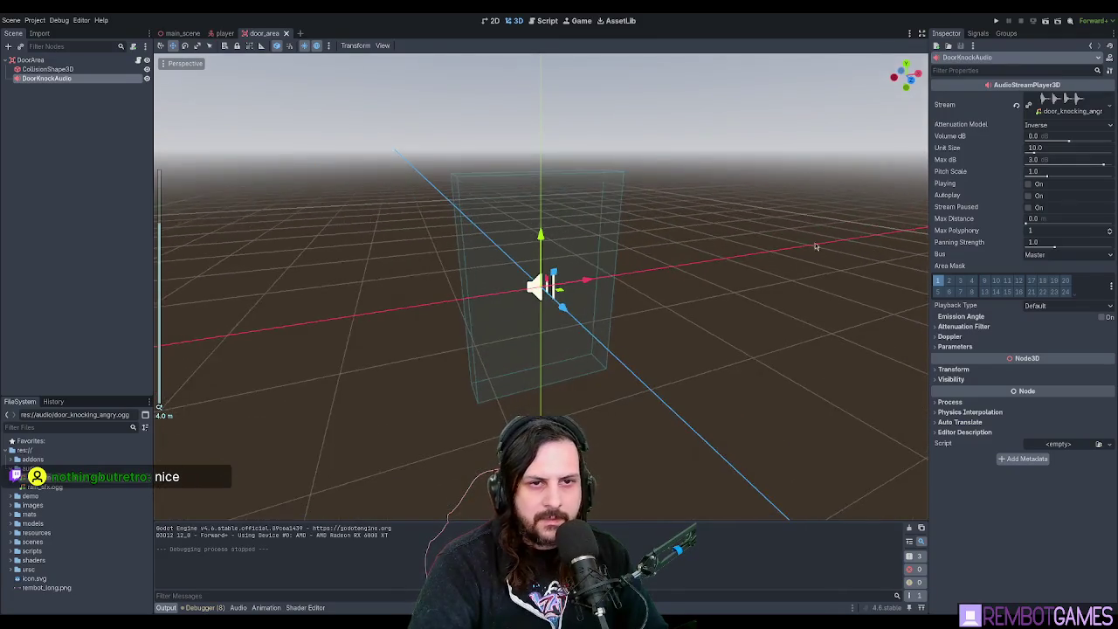
click(1049, 149)
text(2)
key(Return)
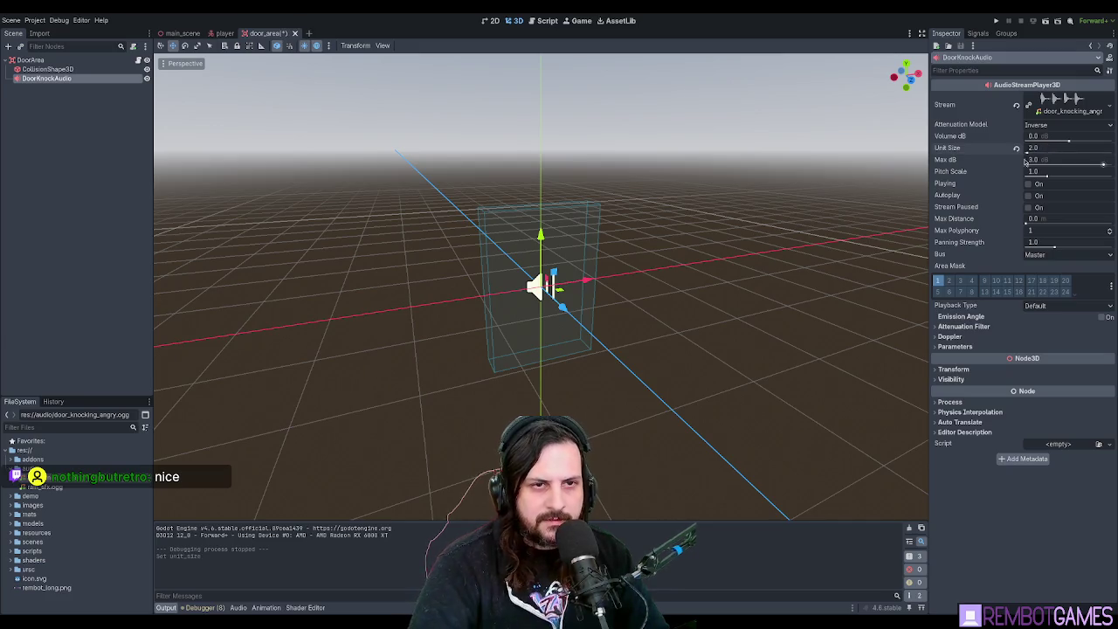
click(1040, 184)
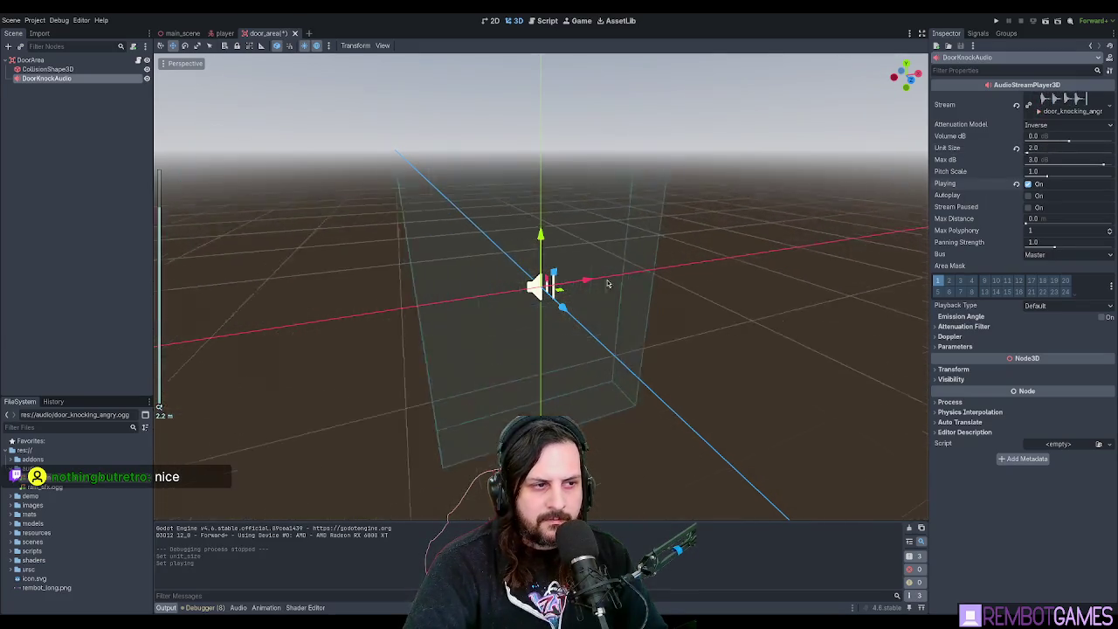
Lower DoorKnockAudio's Unit Size to 1.0 and preview the knock again.
click(1047, 147)
text(1)
key(Return)
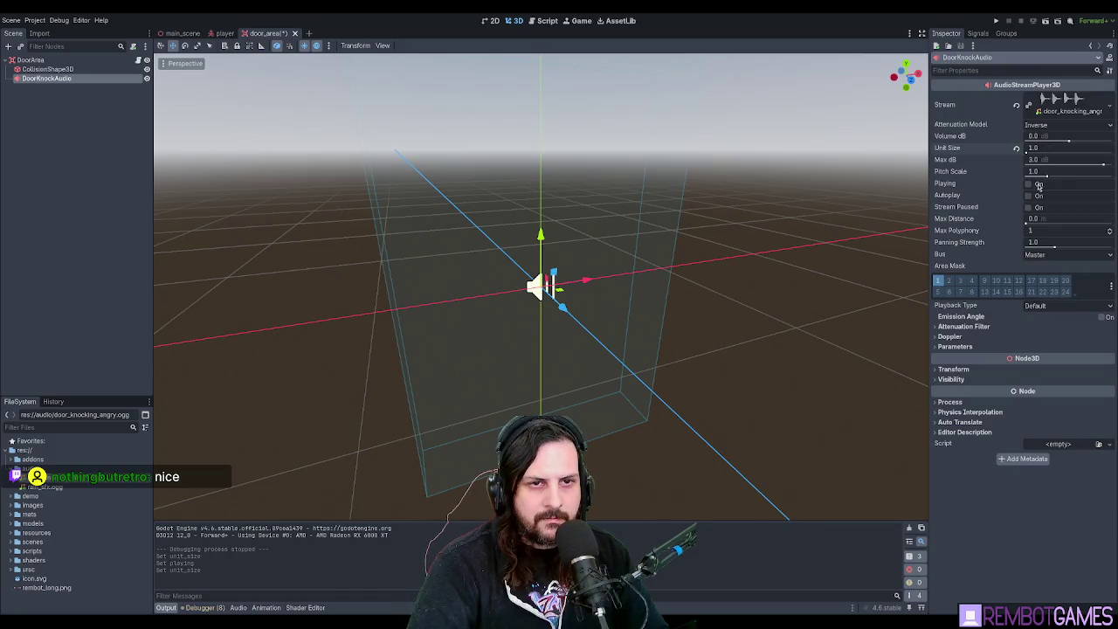
click(1039, 186)
scroll(669, 287, up, 5)
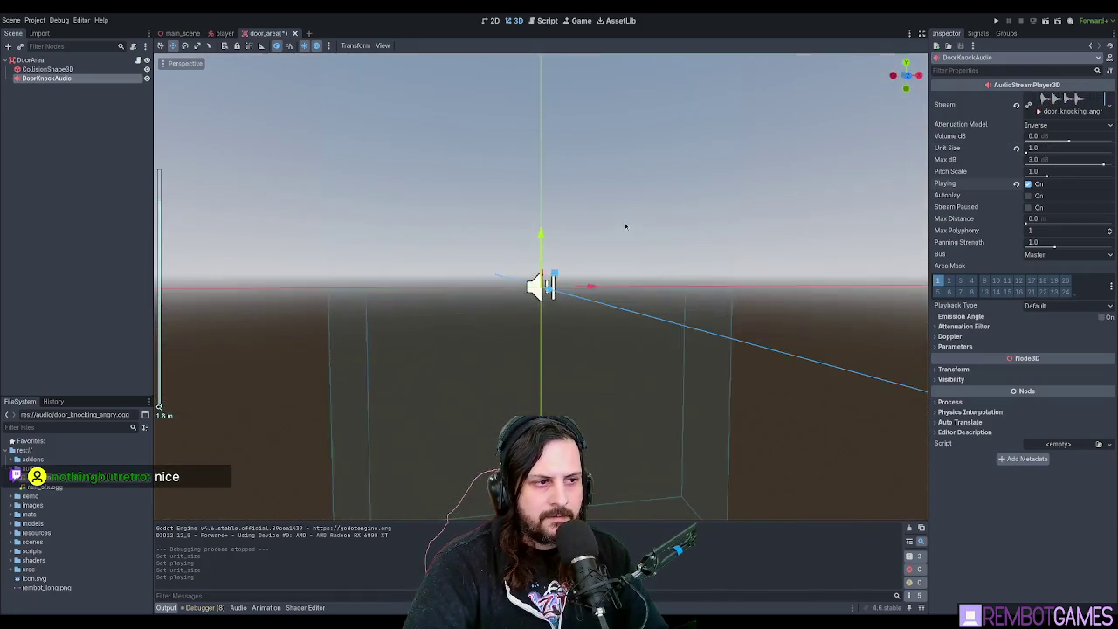
scroll(632, 326, down, 3)
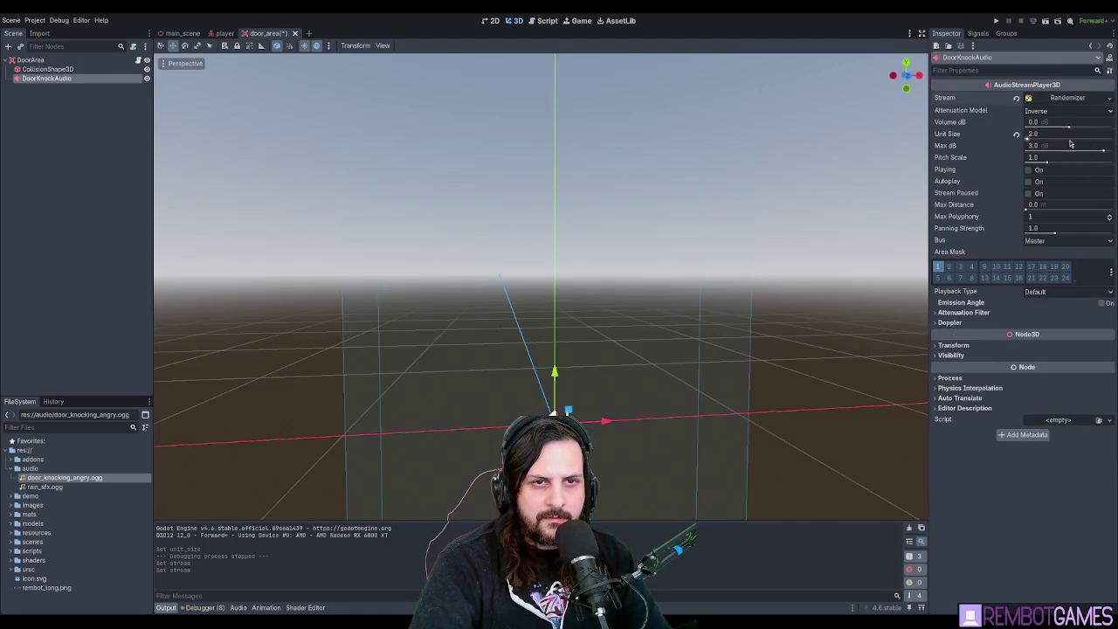
Add door_knocking_angry.ogg as a Randomizer stream entry with 2.0 random pitch semitones.
click(1055, 97)
click(952, 146)
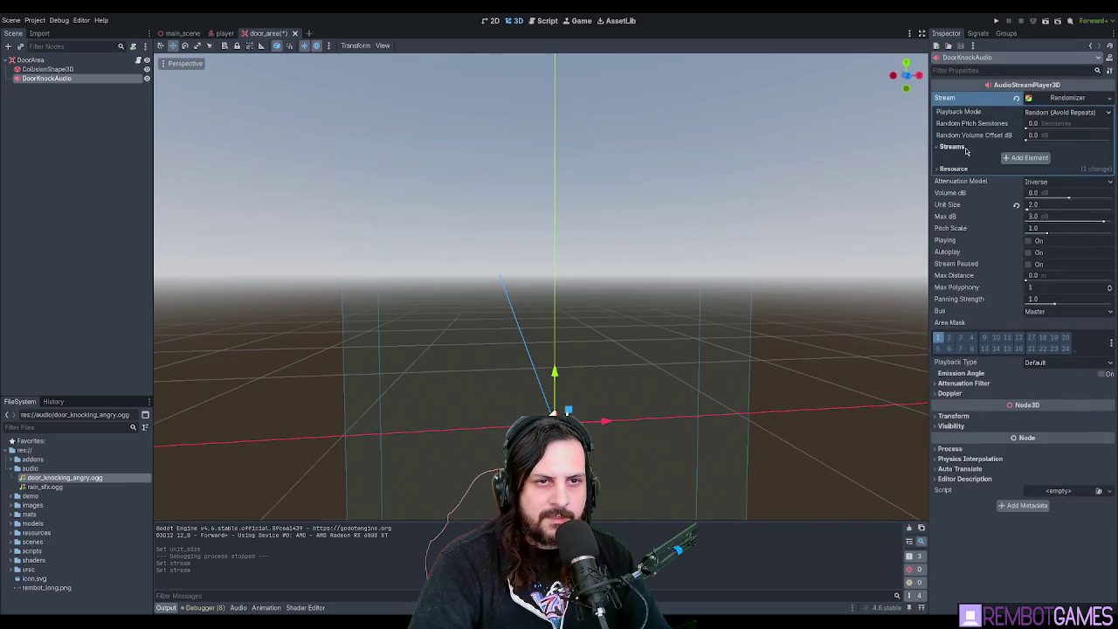
click(1028, 161)
mouse_move(62, 477)
mouse_down()
mouse_move(1004, 200)
mouse_move(1044, 164)
mouse_up()
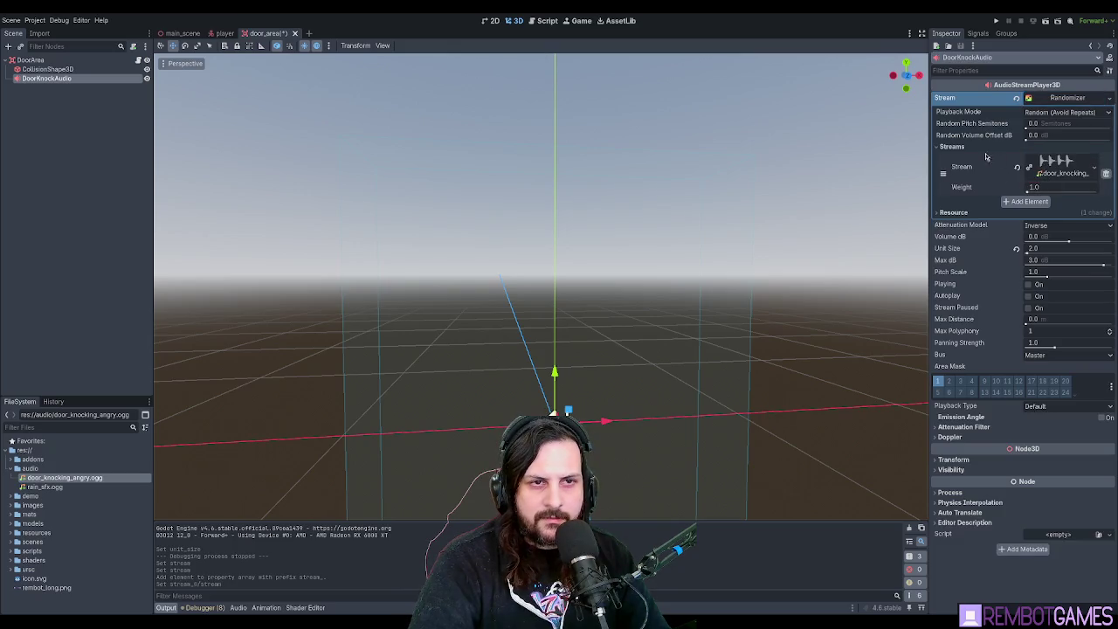
click(1059, 124)
text(2)
key(Return)
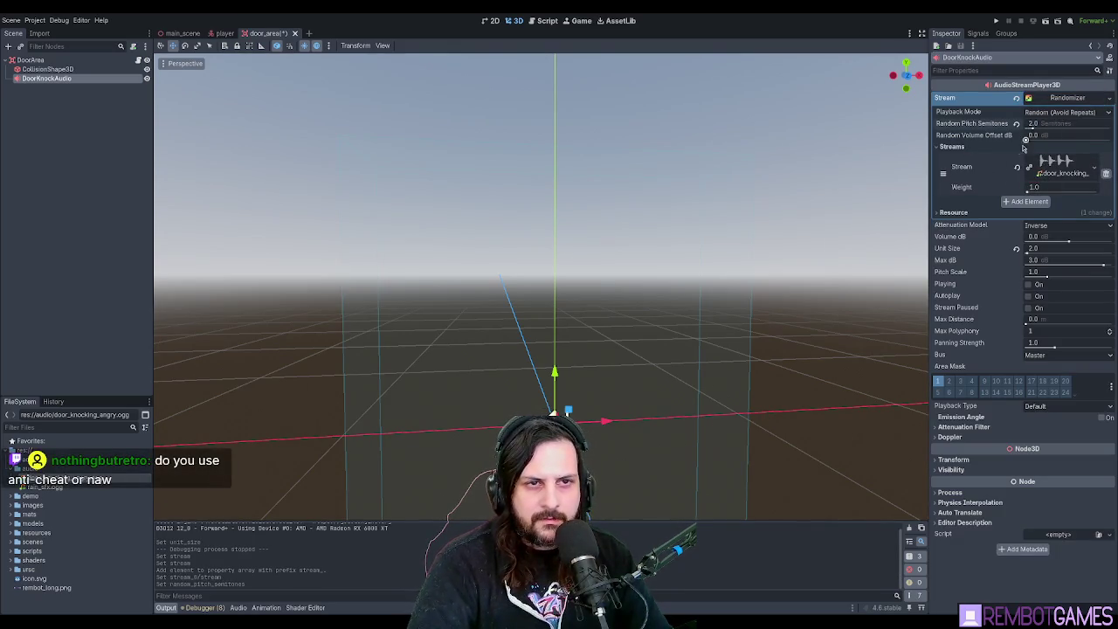
Preview the knock several times to hear the pitch variation, then stop playback.
click(1038, 284)
click(1040, 287)
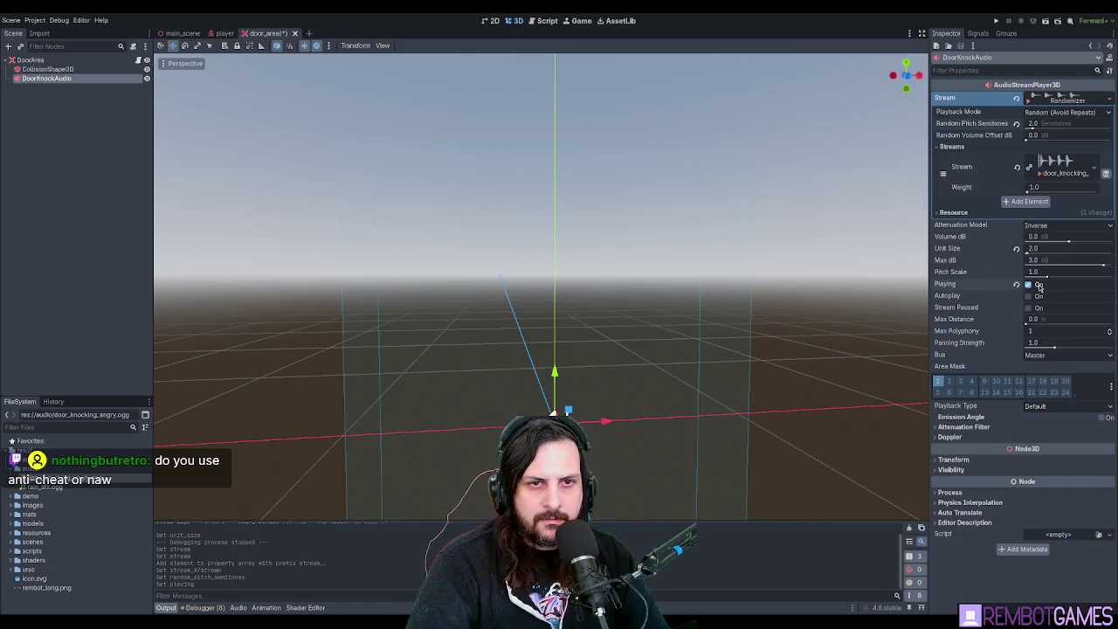
click(1039, 286)
click(1040, 287)
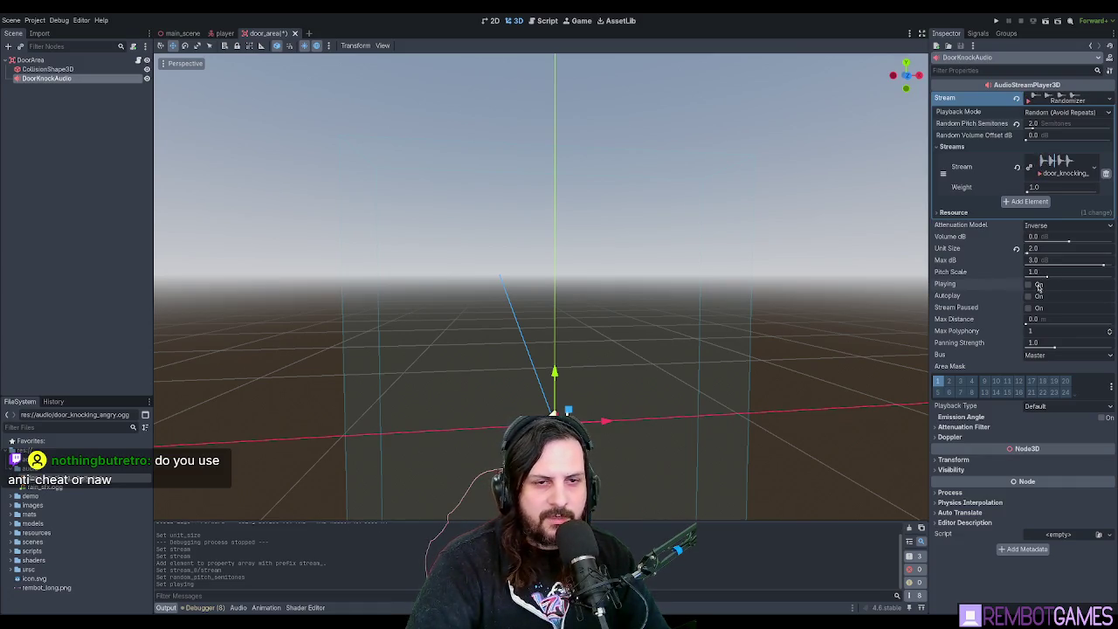
click(1039, 287)
click(1041, 288)
click(1040, 287)
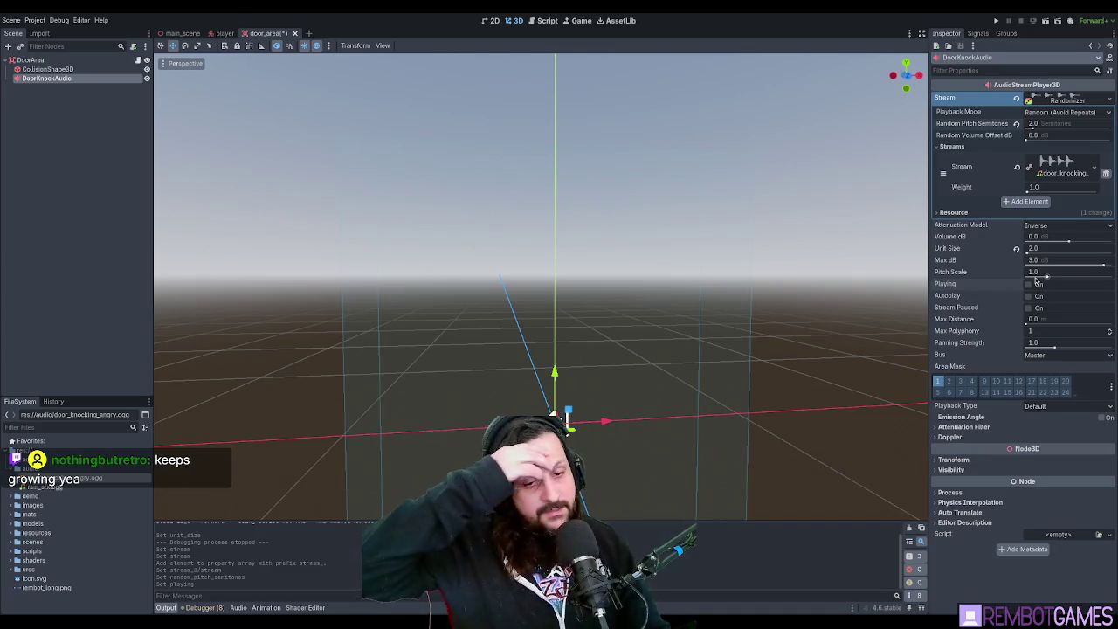
Set the knock audio's Unit Size to 4.0.
scroll(856, 250, up, 5)
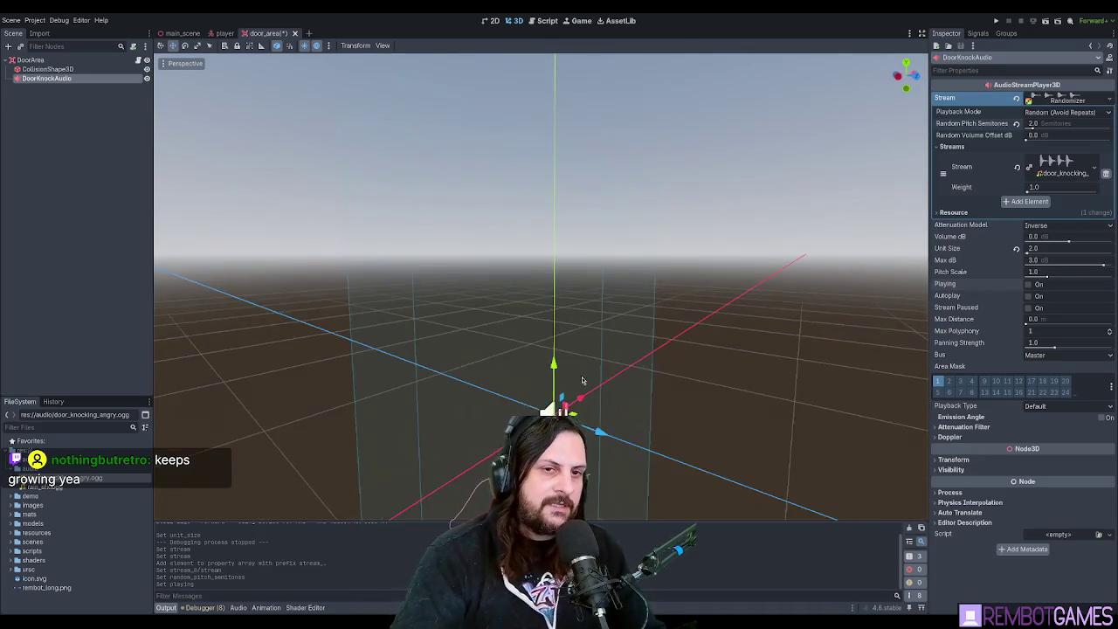
click(1016, 249)
click(1051, 249)
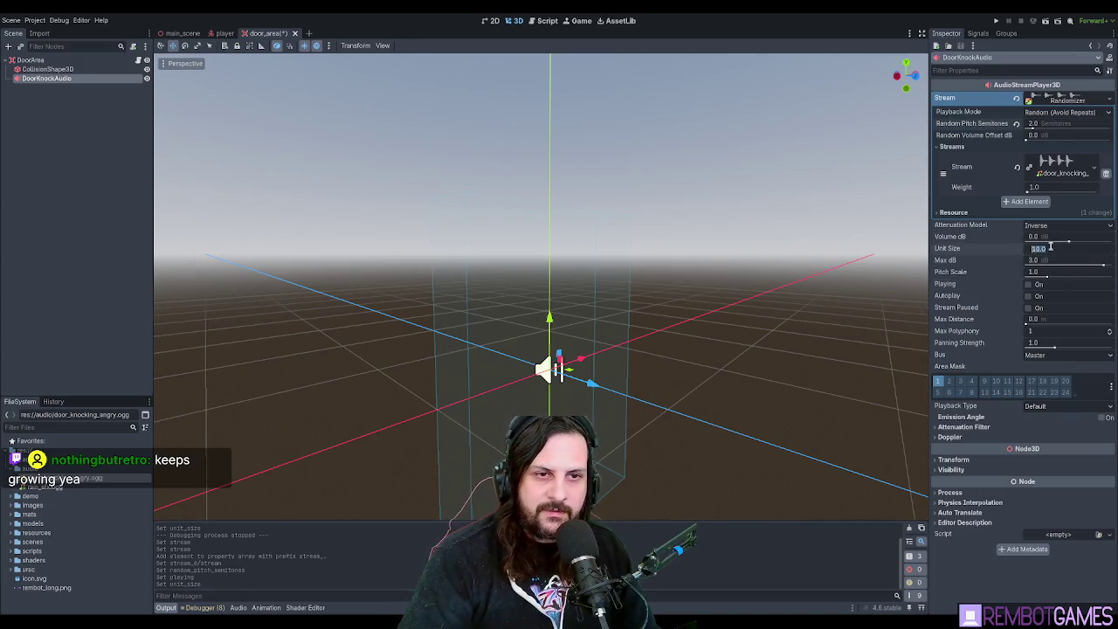
text(5)
key(Return)
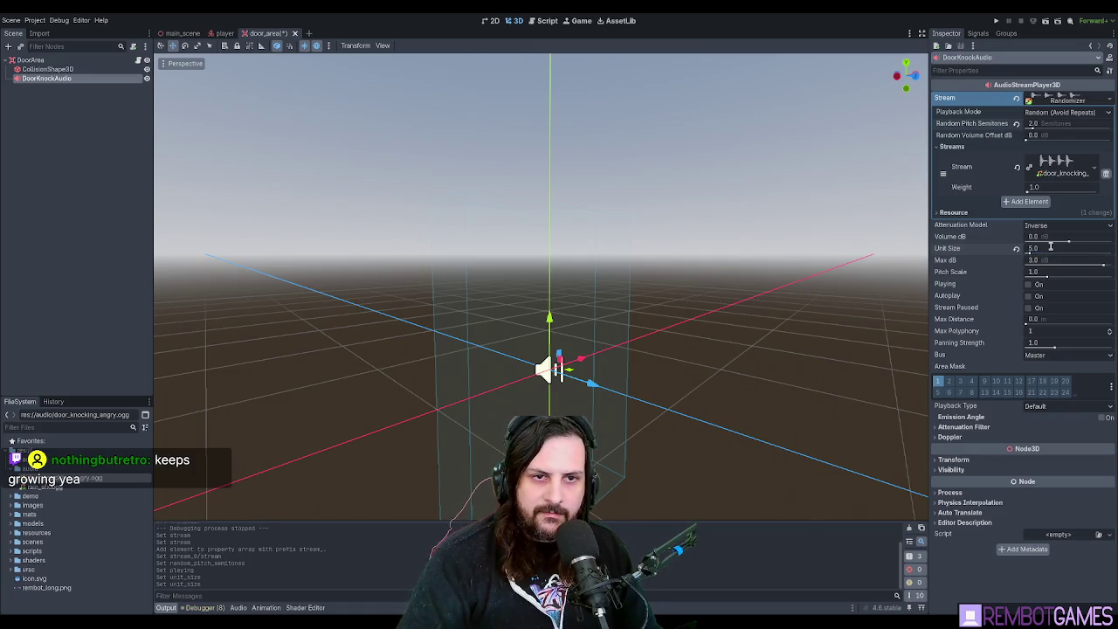
text(4)
key(Return)
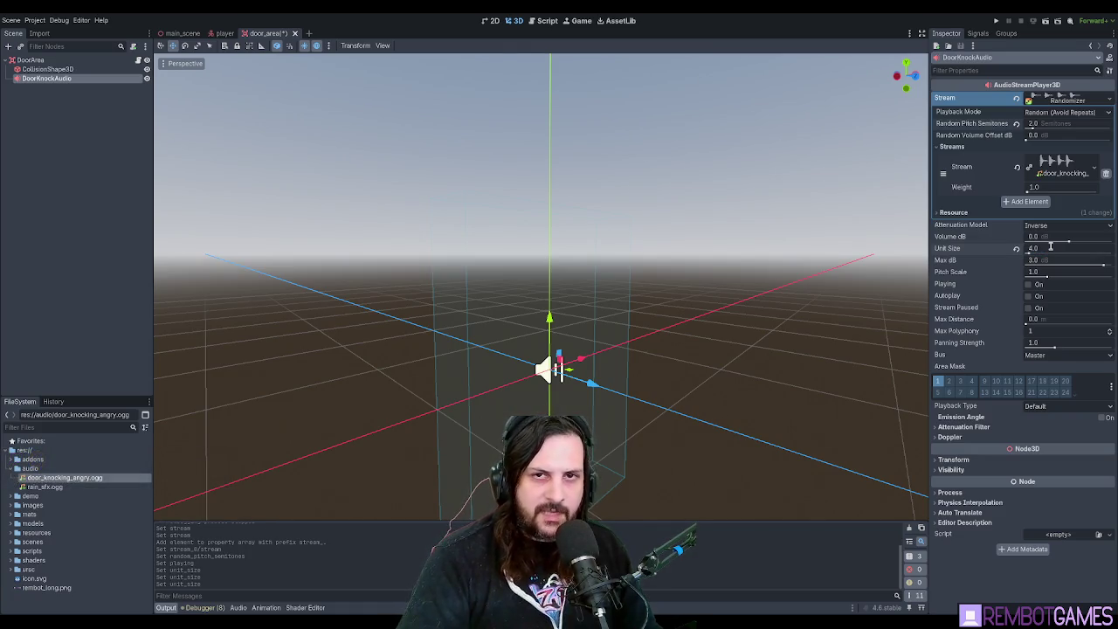
drag(699, 279, 882, 295)
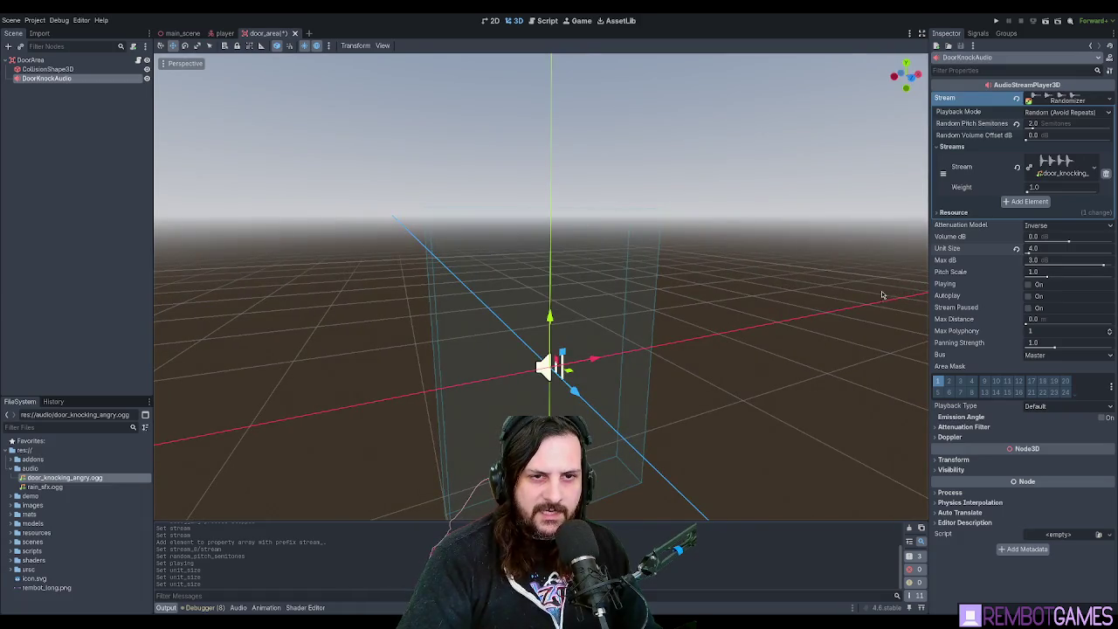
Set Max dB to 0.0, save the door_area scene, and run the game.
click(1046, 259)
text(0)
key(Return)
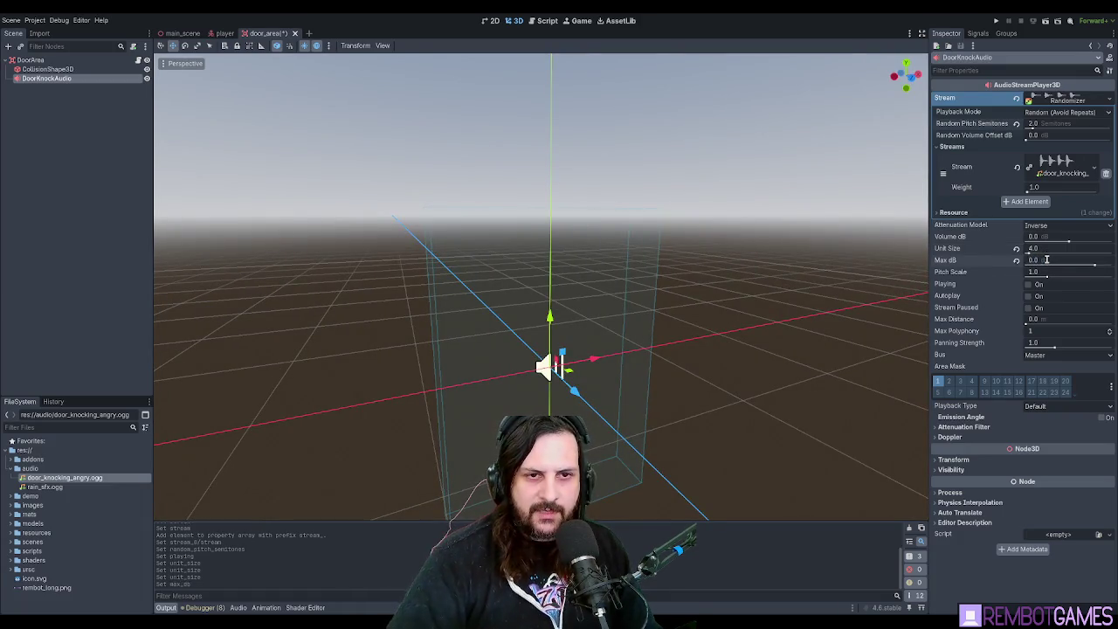
drag(865, 266, 777, 258)
key(ctrl+s)
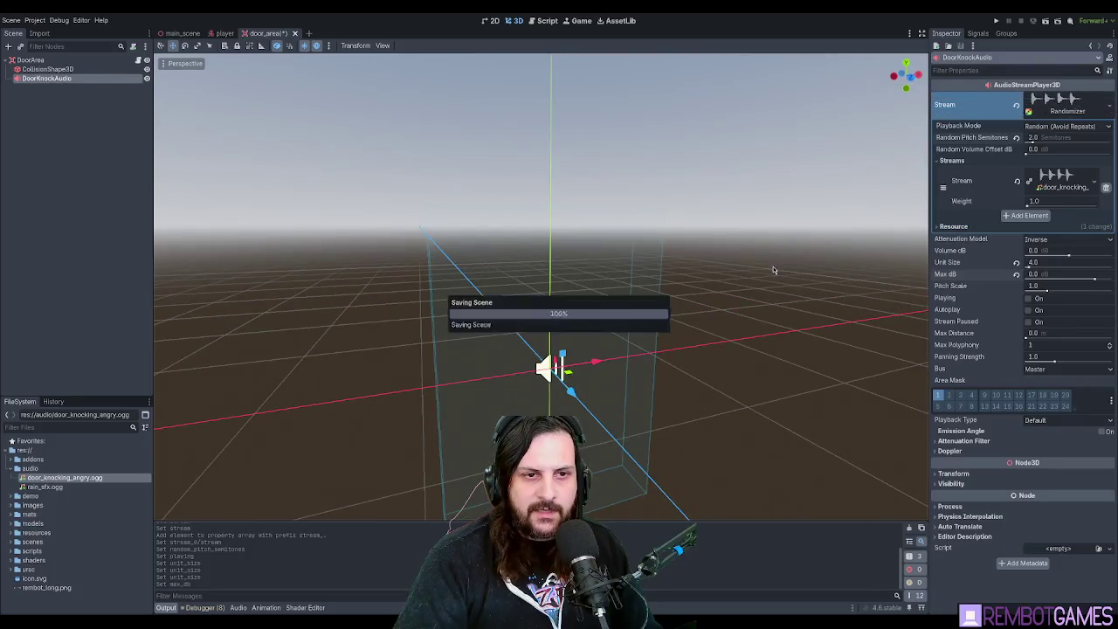
key(F5)
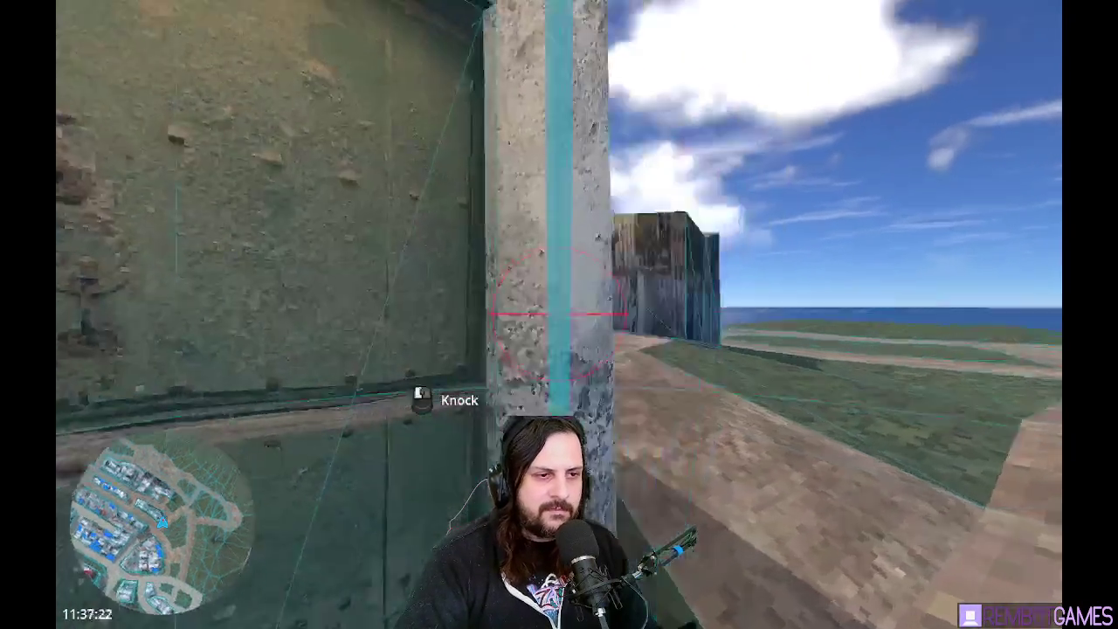
Stop the game, save door_area, and switch to the main scene.
key(F8)
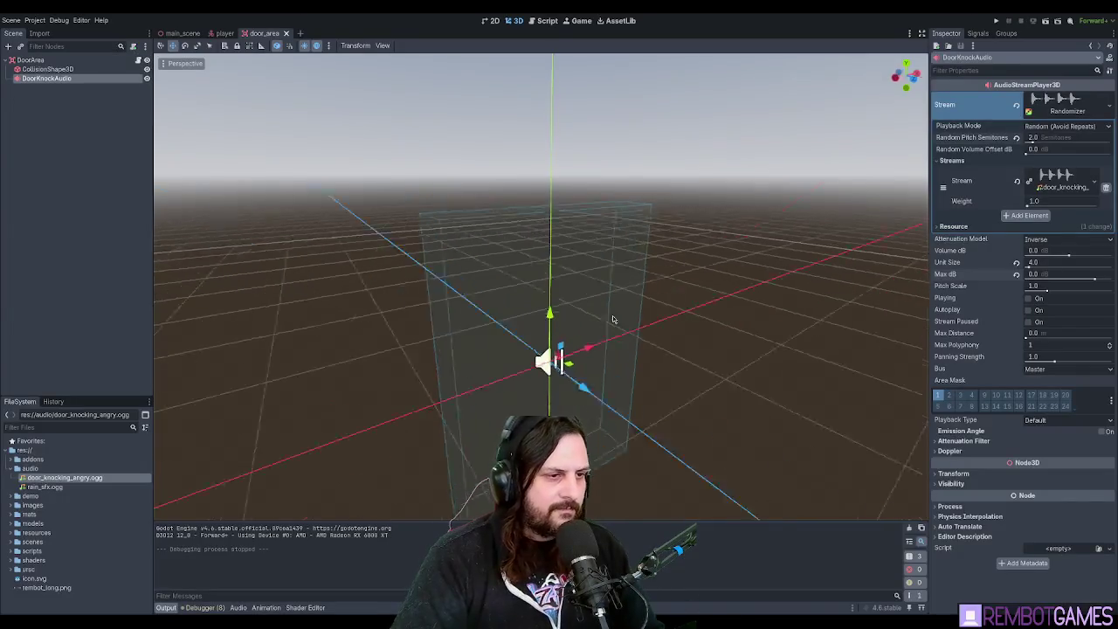
key(ctrl+s)
click(183, 34)
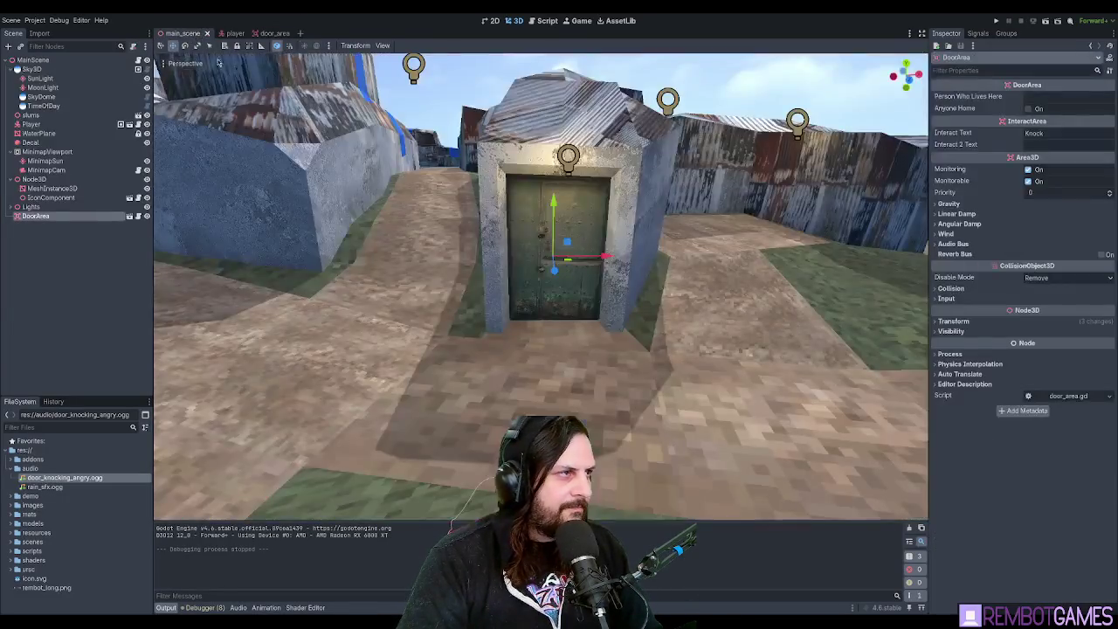
scroll(568, 354, up, 6)
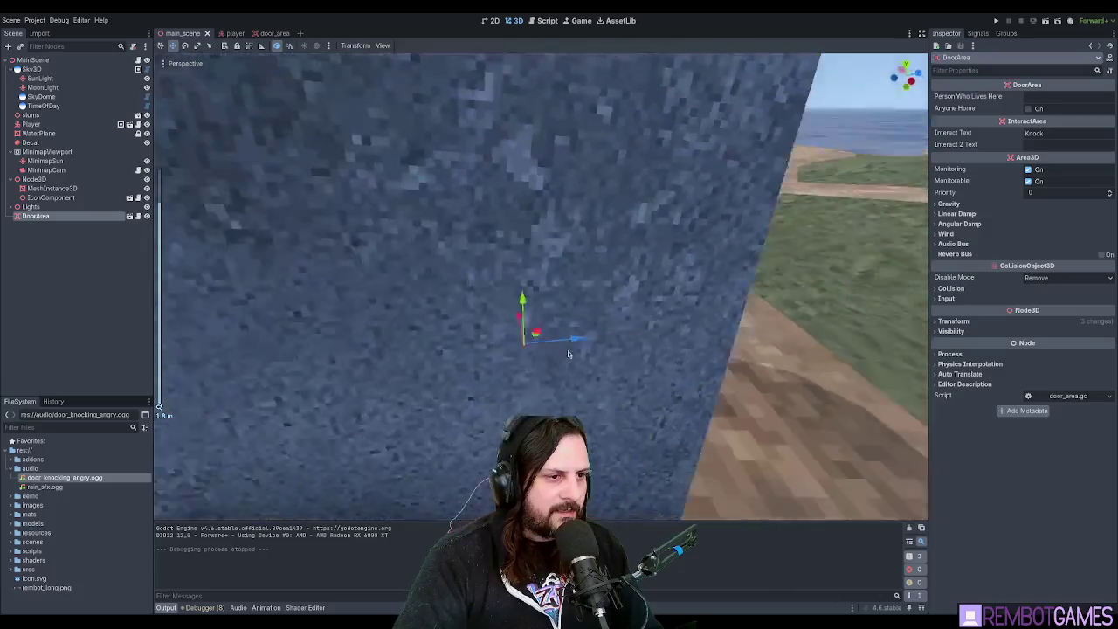
scroll(567, 354, up, 4)
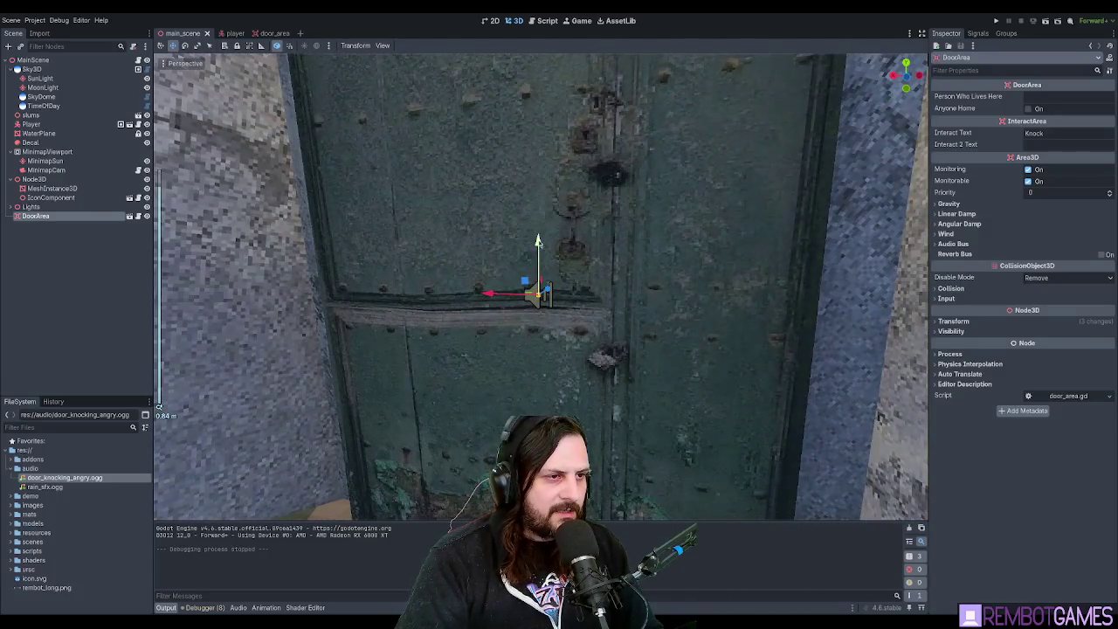
Raise the DoorArea along its Y axis, test it in the game, then save.
drag(538, 242, 538, 175)
scroll(482, 206, down, 5)
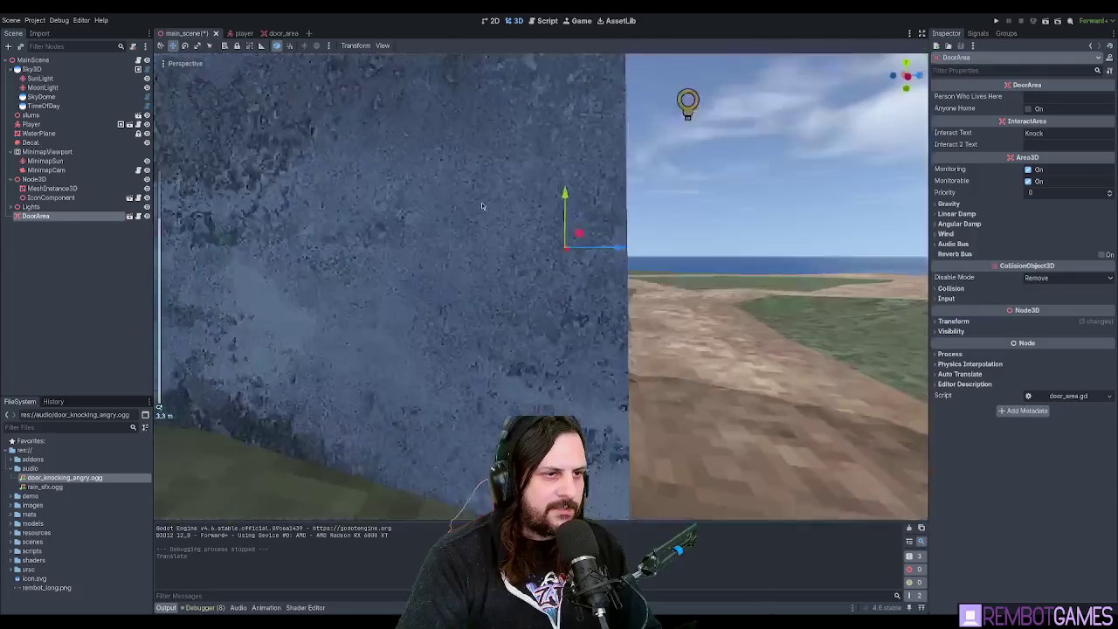
scroll(482, 206, down, 3)
key(F5)
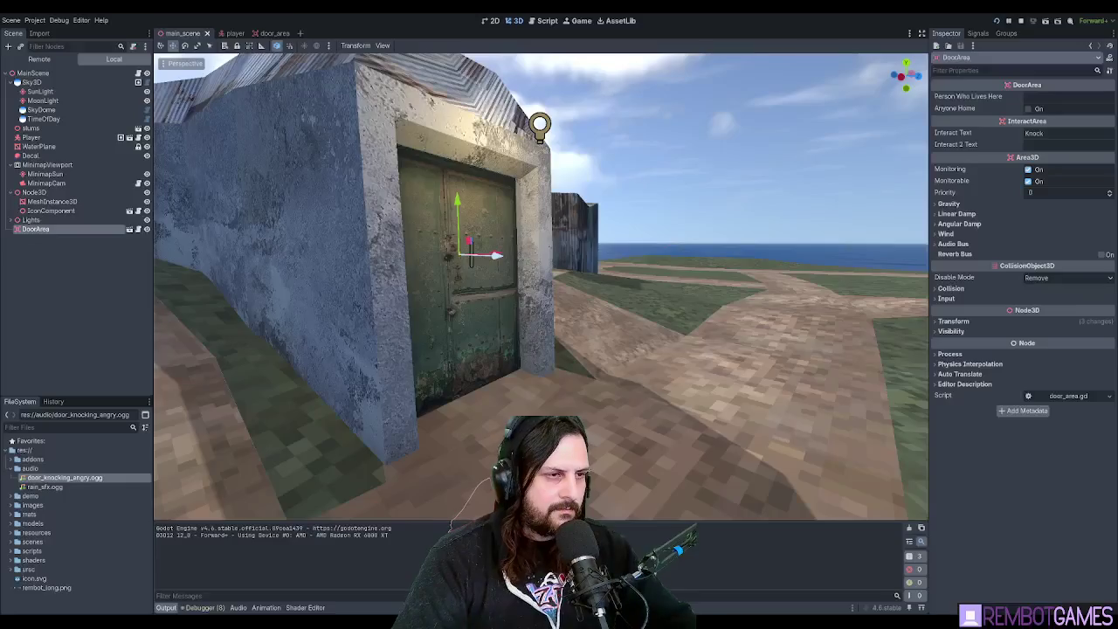
key(ctrl+s)
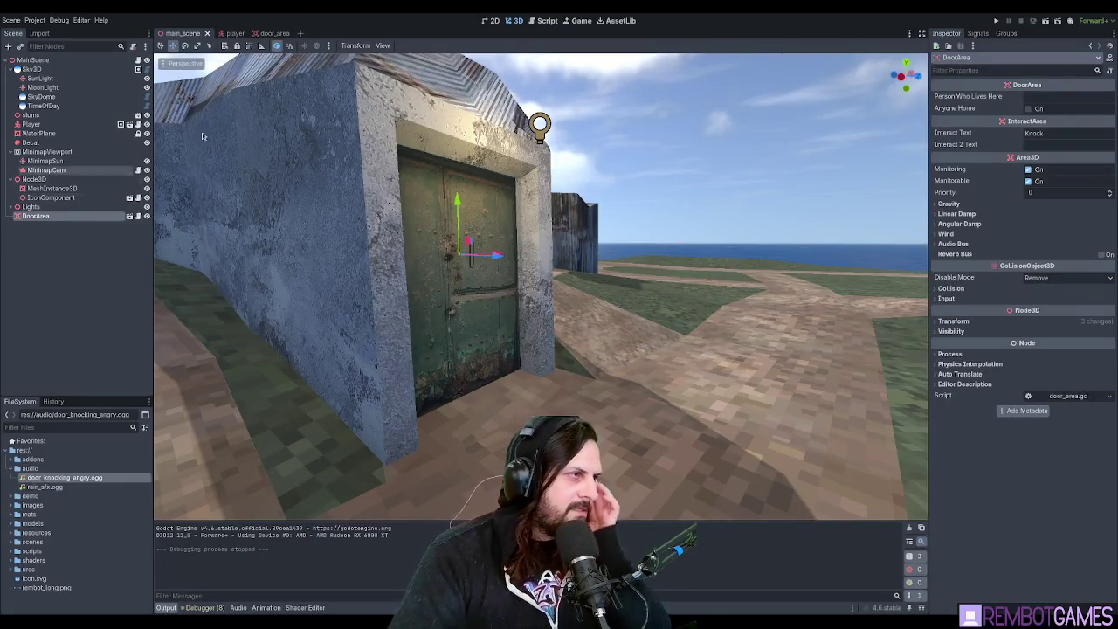
Return to the door_area scene, inspect the knock audio node, and rerun the game.
click(267, 33)
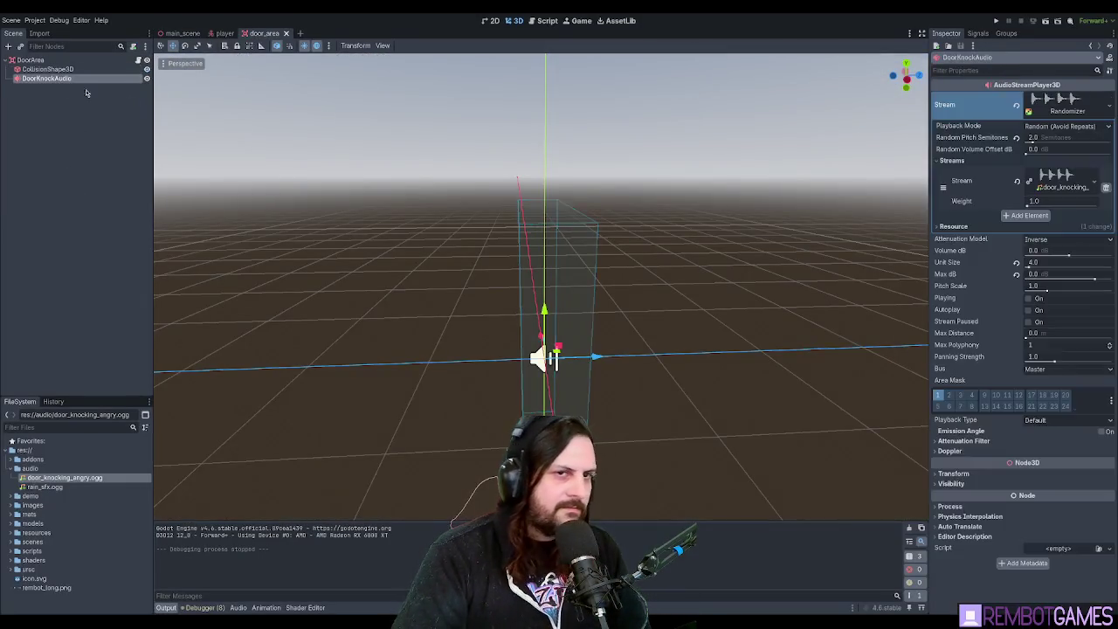
mouse_move(673, 249)
mouse_down()
mouse_move(644, 273)
mouse_move(637, 266)
mouse_up()
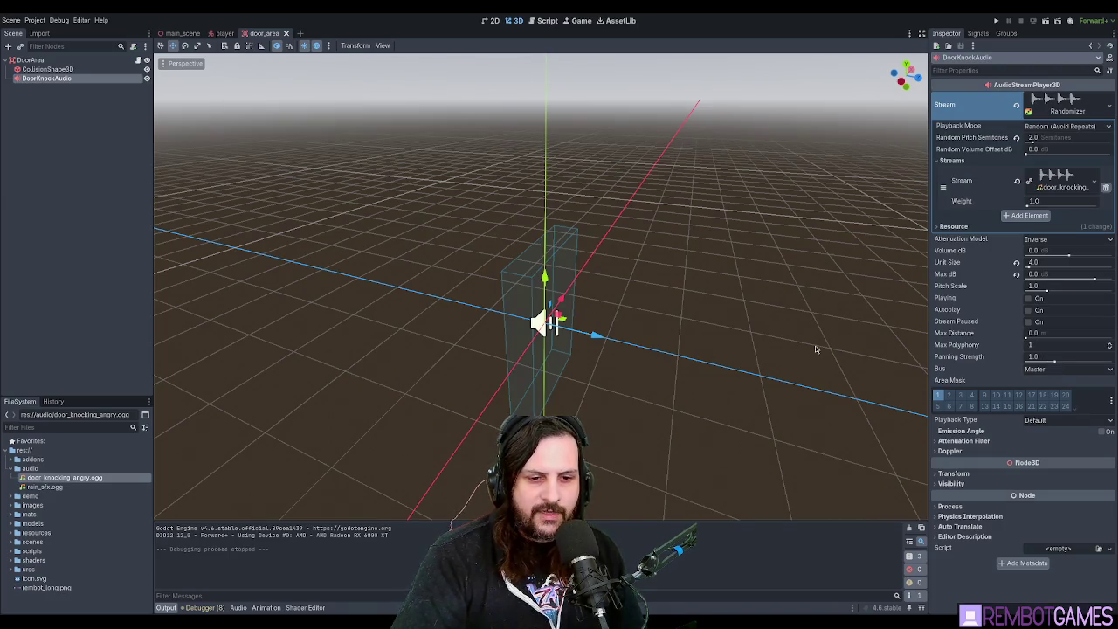
drag(839, 367, 704, 369)
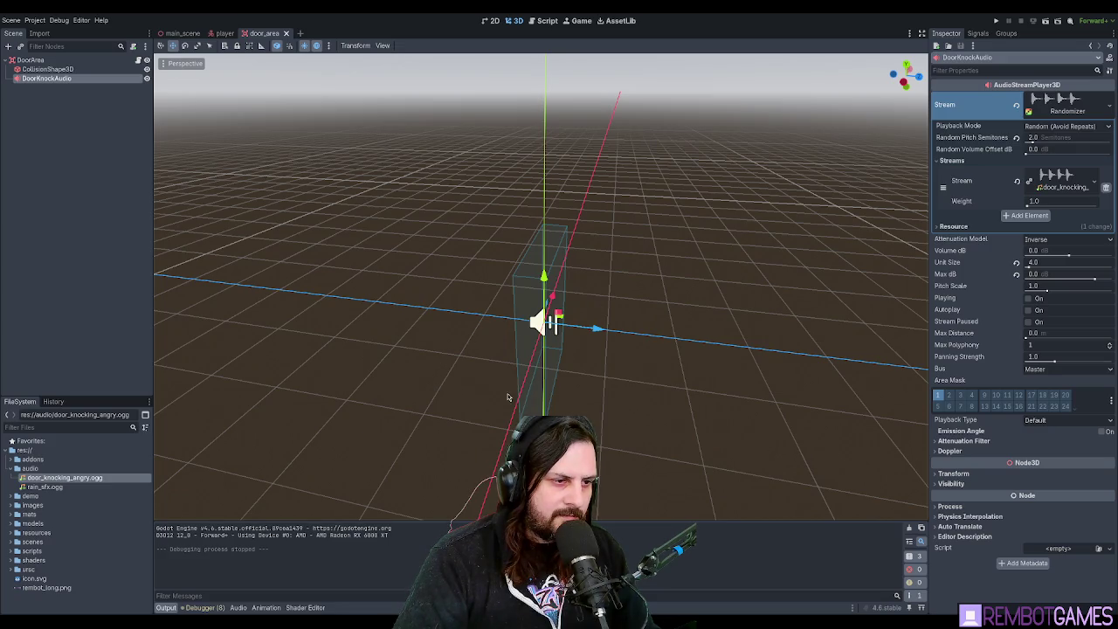
key(F5)
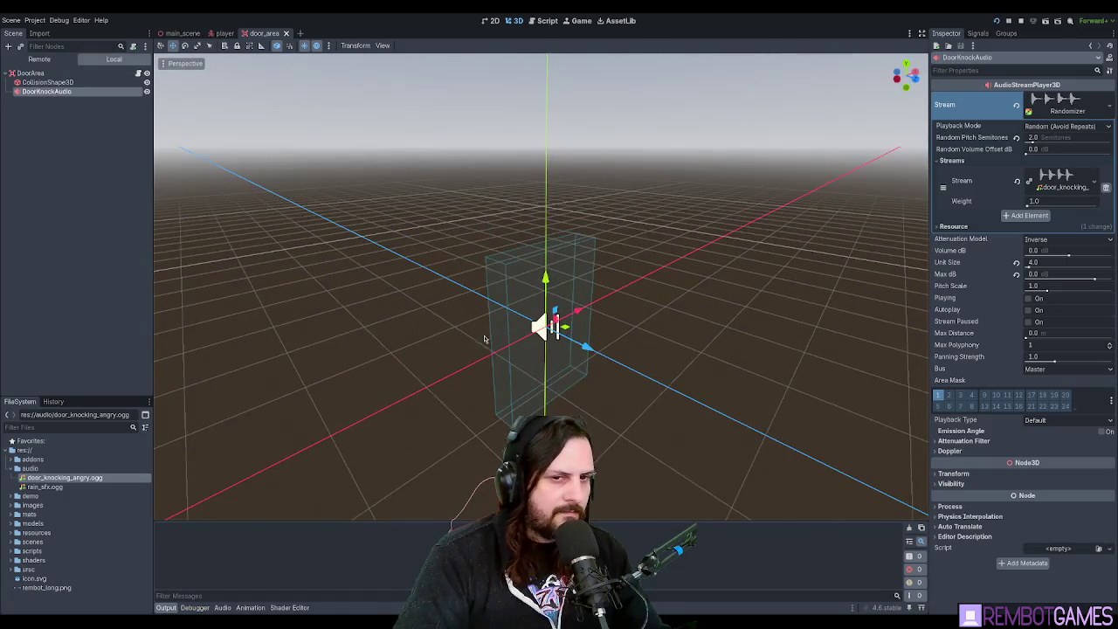